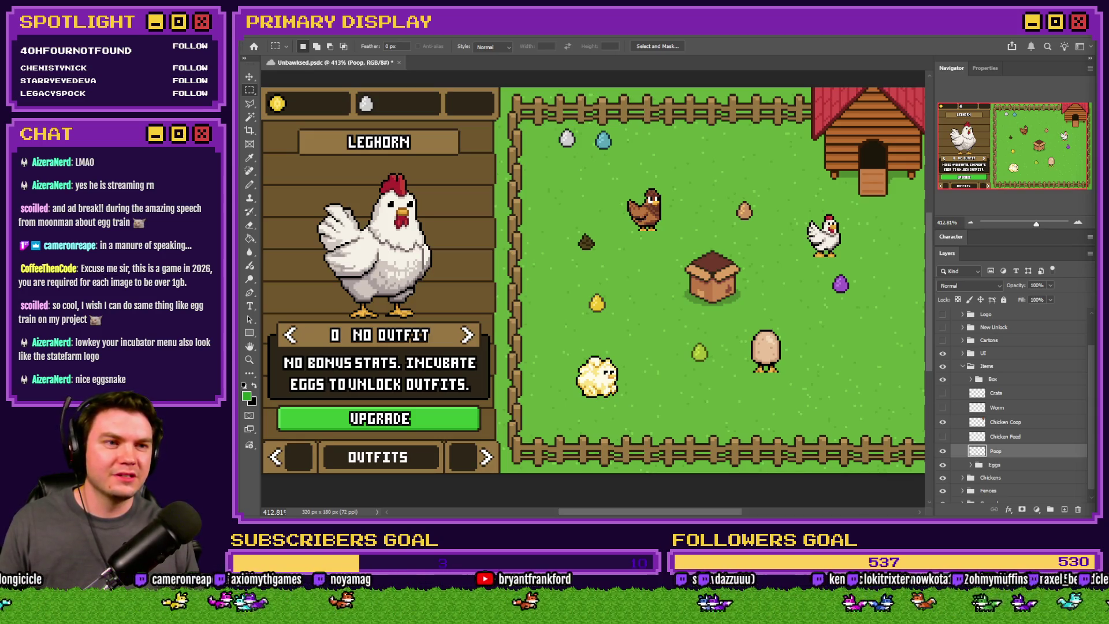
Step: Drag the Chrome window with the Twitch stream over onto the primary display
left_click_drag(882, 106, 782, 98)
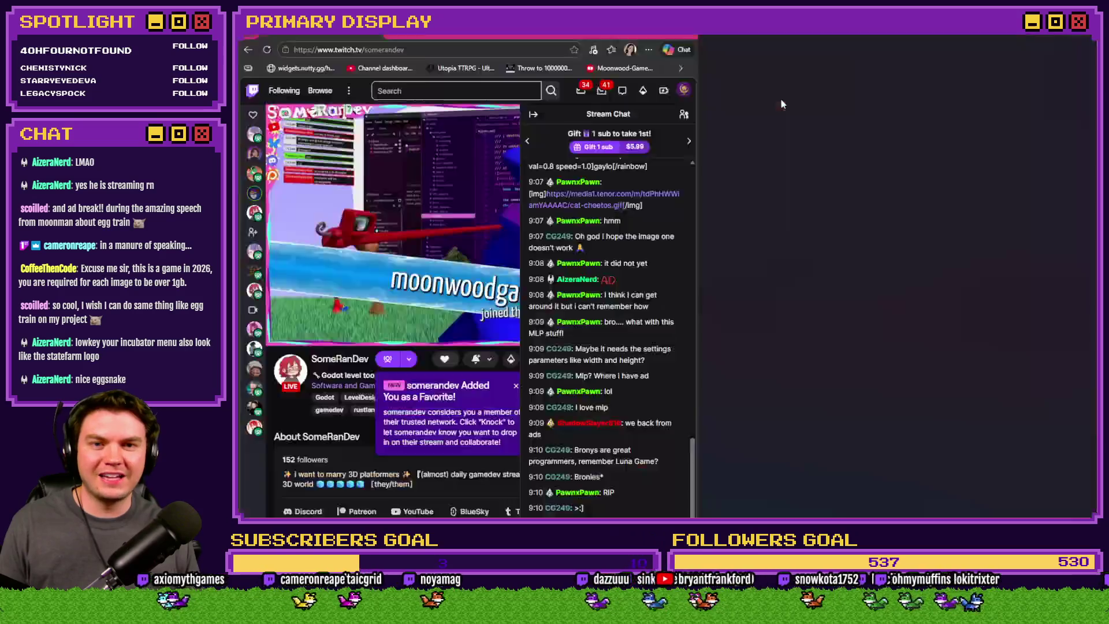
Step: Maximize the Twitch browser window and send 'how dare' in the stream chat
double_click(781, 98)
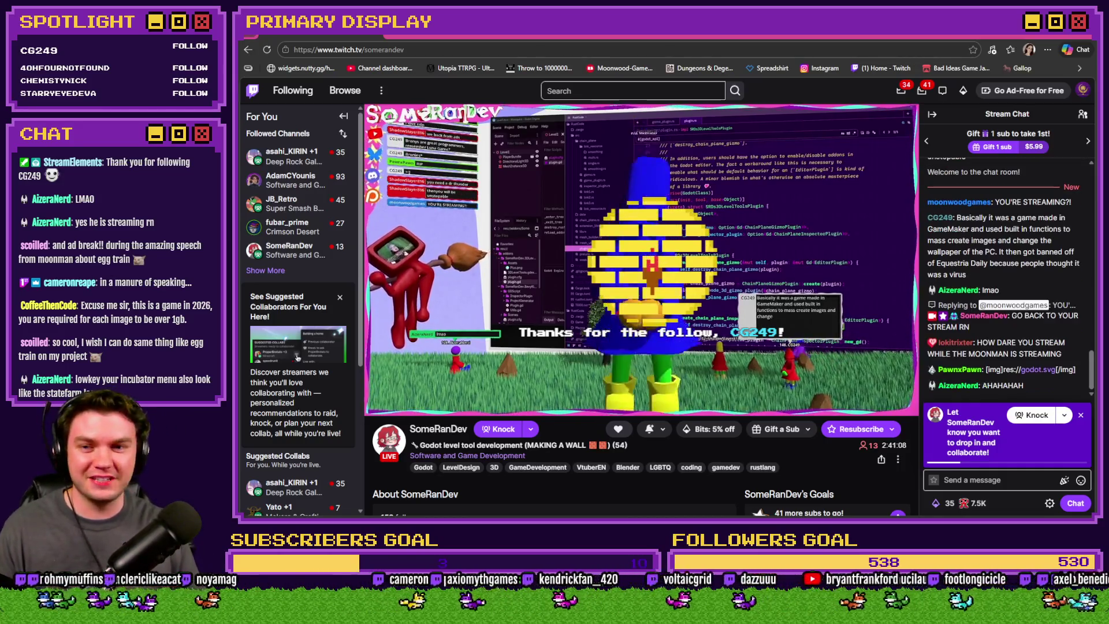
left_click(984, 482)
type("how d")
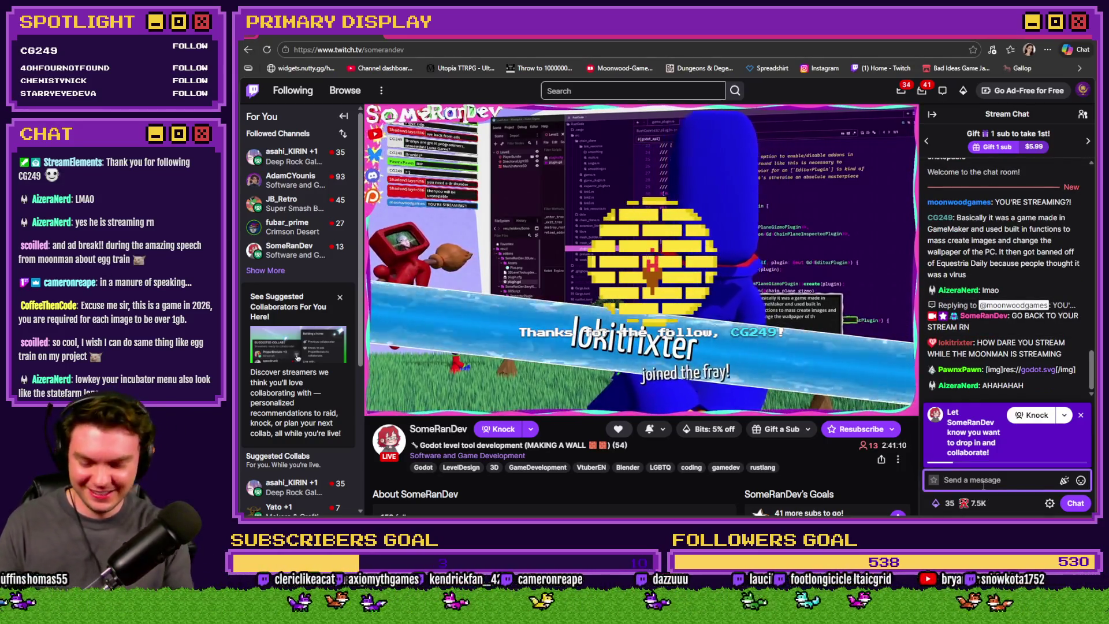
type("are")
key("Return")
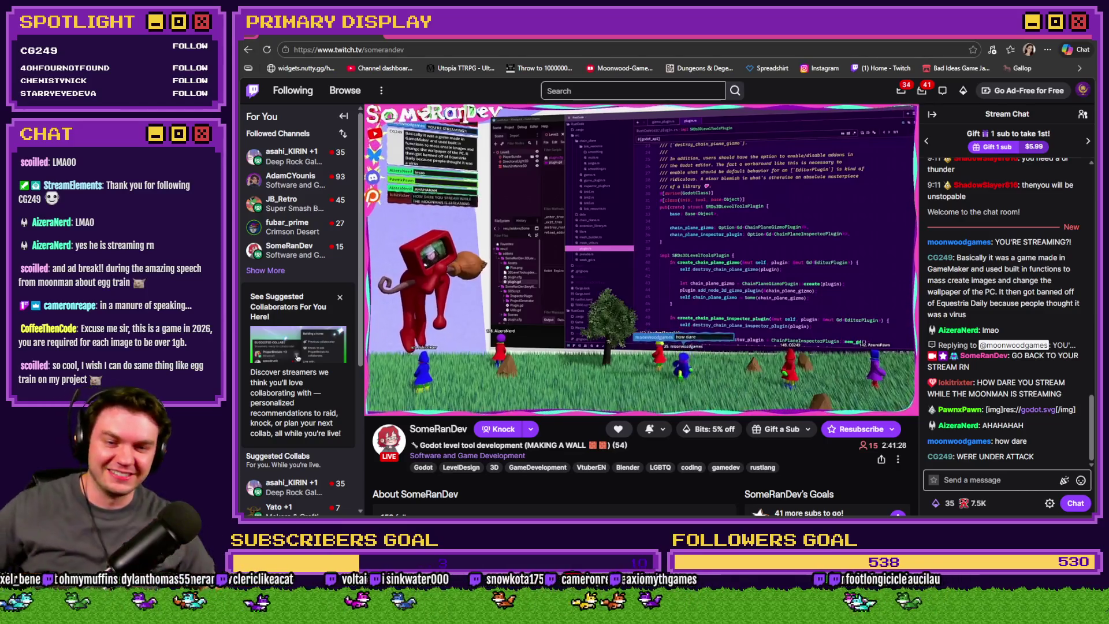
Step: Send the chat message 'alright alright alright'
left_click(1016, 482)
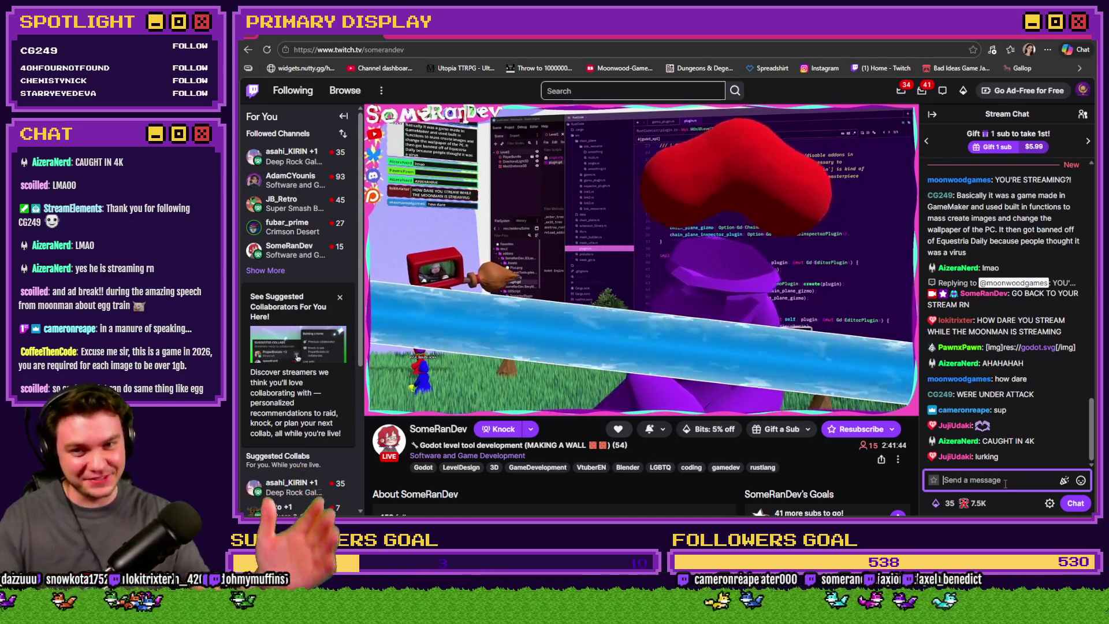
left_click(990, 472)
left_click(991, 474)
type("alright alri")
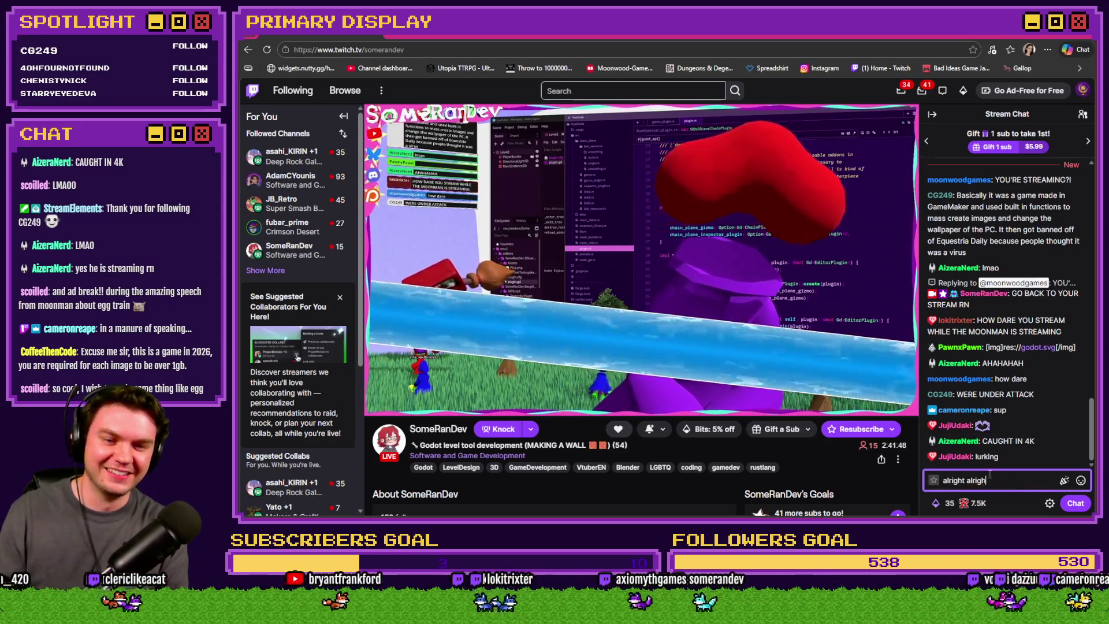
type("ght alri")
key("Return")
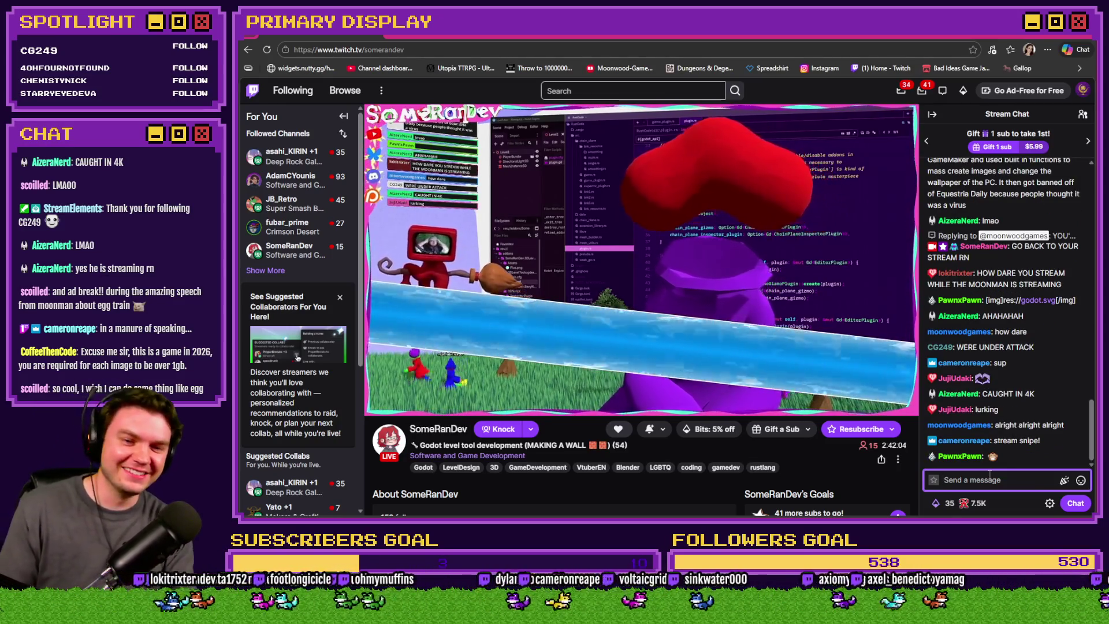
Step: Send the chat message 'good luck!'
type("good")
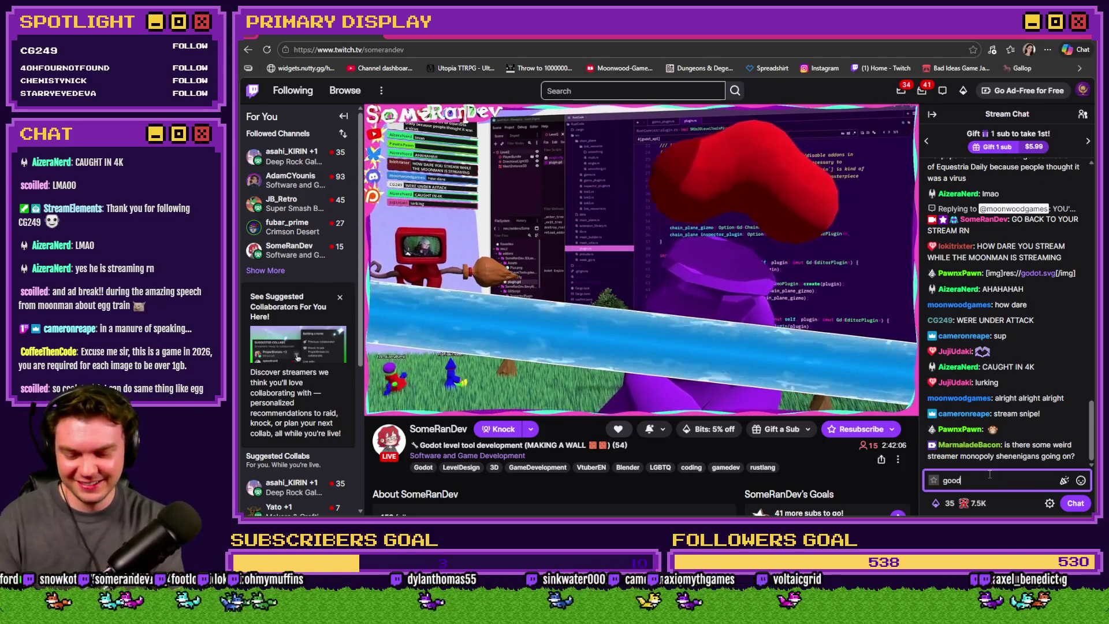
type(" luck!")
key("Return")
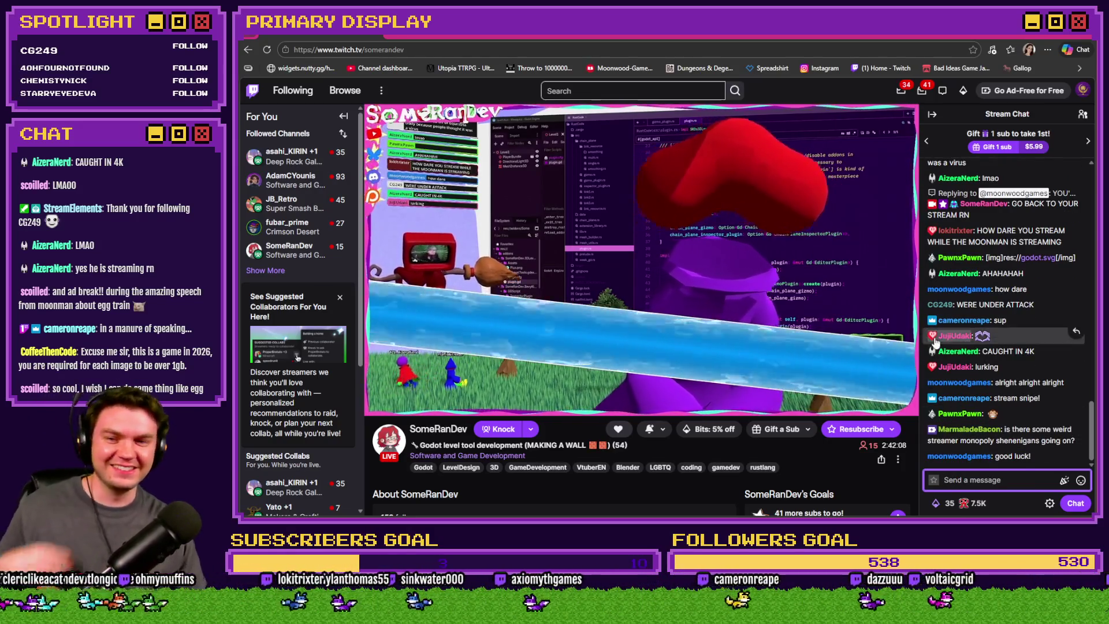
mouse_move(467, 376)
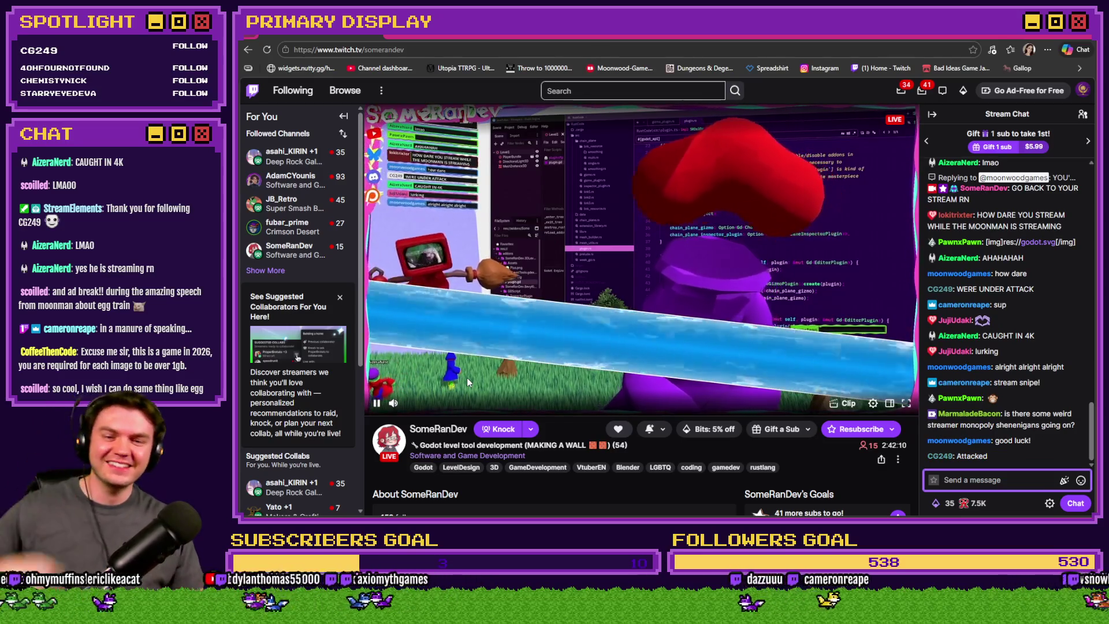
mouse_move(399, 406)
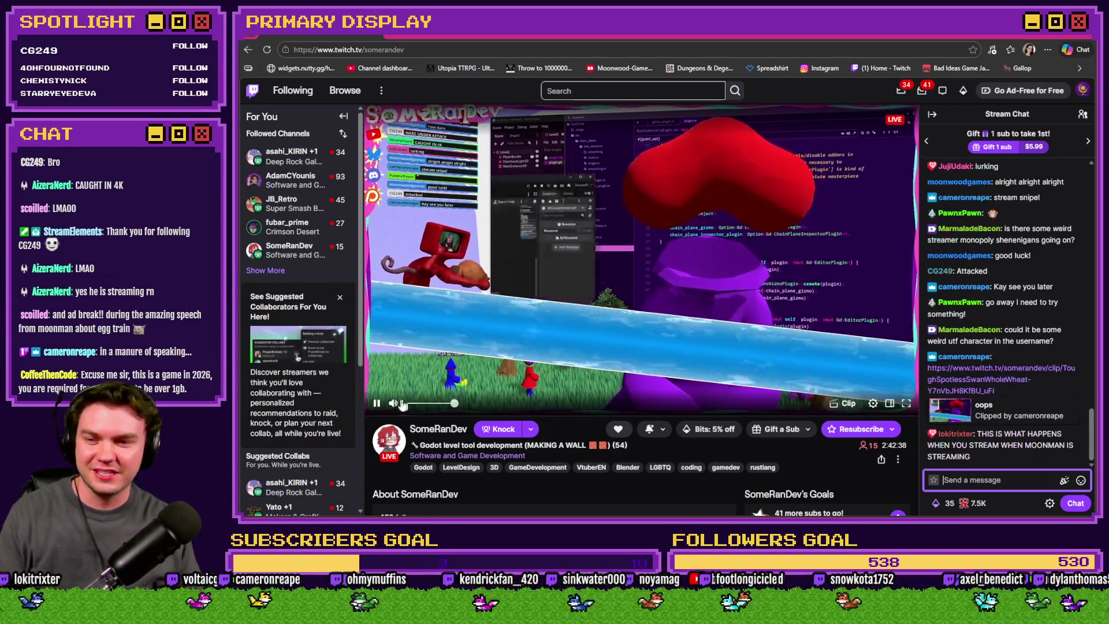
key("space")
key("space")
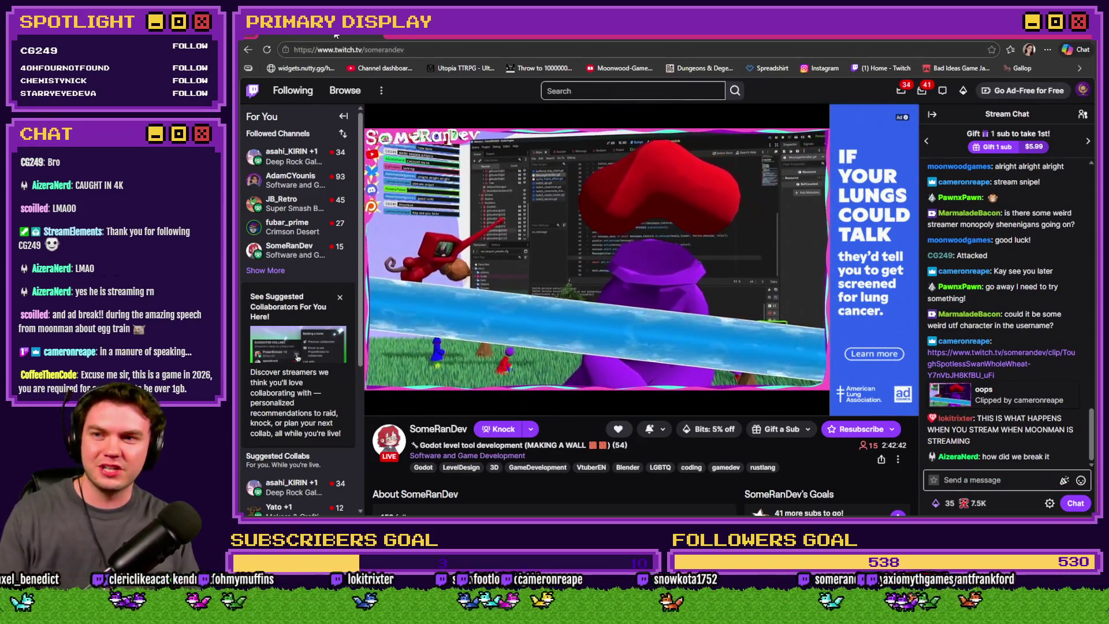
key("alt+Tab")
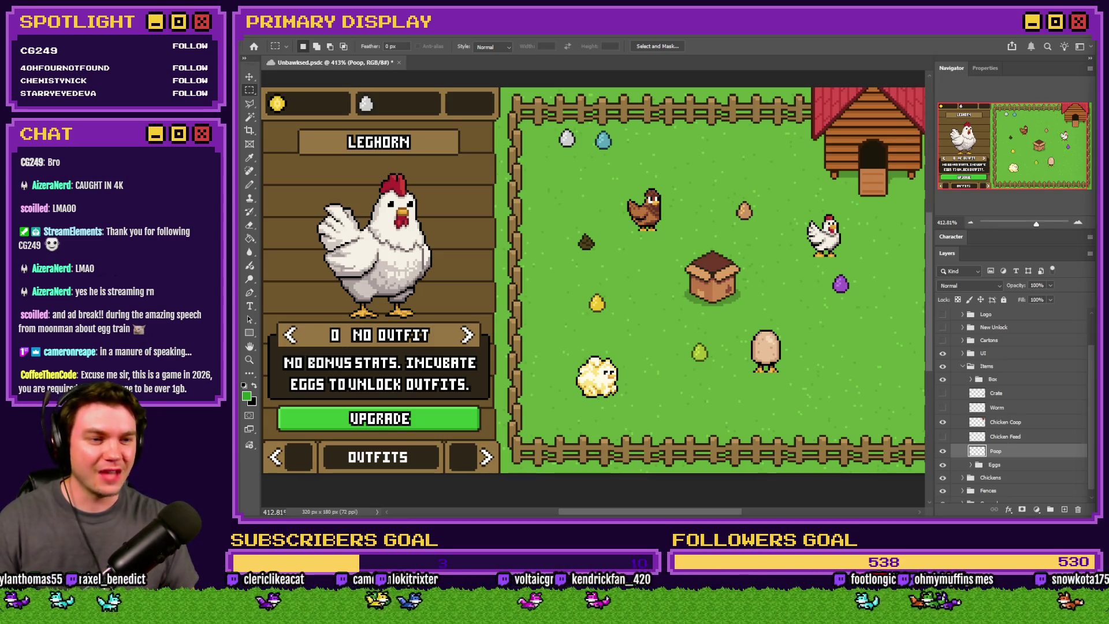
key("alt+Tab")
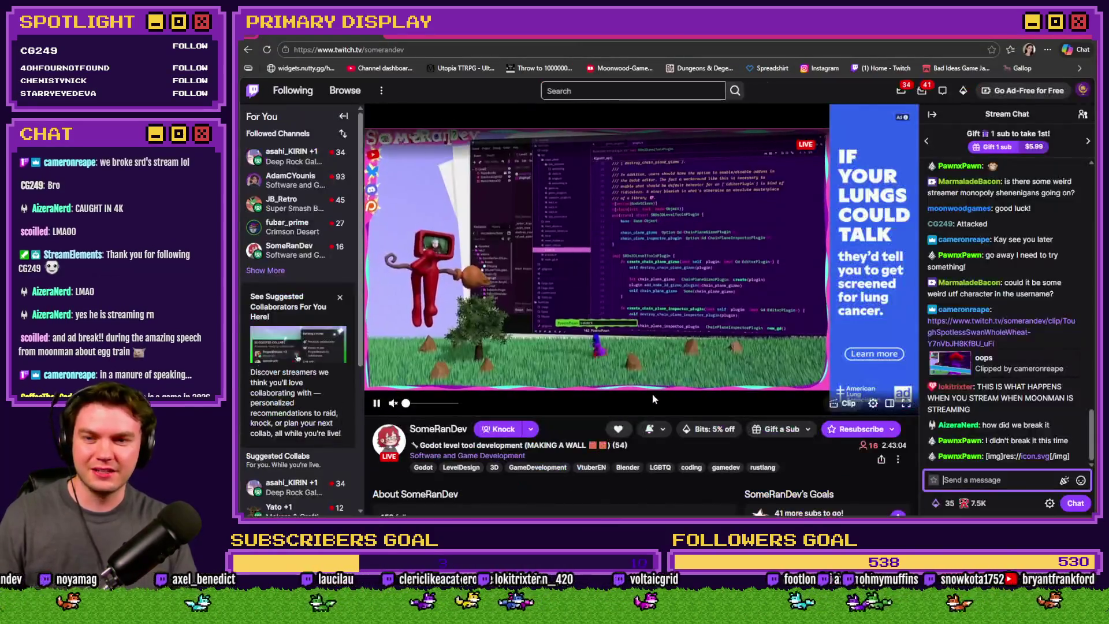
mouse_move(488, 391)
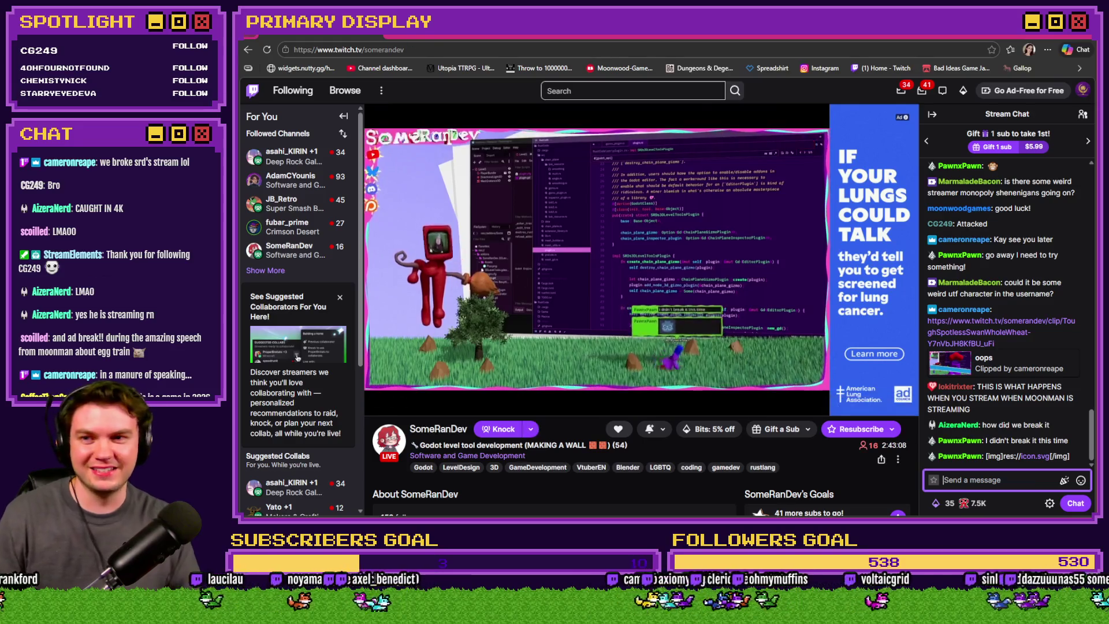
key("alt+Tab")
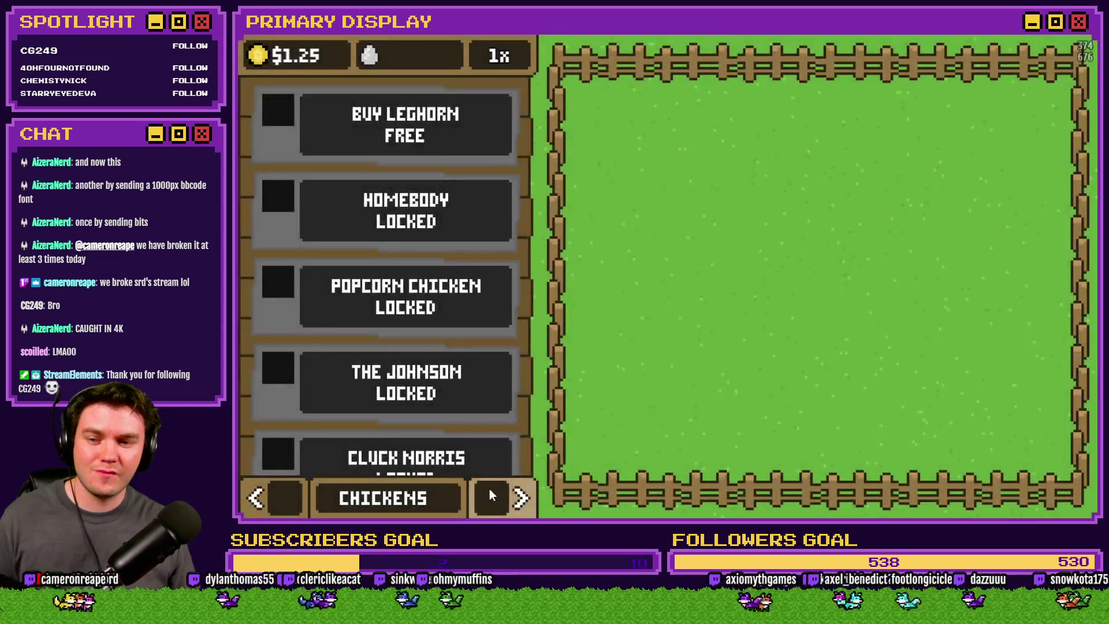
Step: Show the shop's NESTS page, check the 'state farm' image search, then raise the map editor
left_click(490, 489)
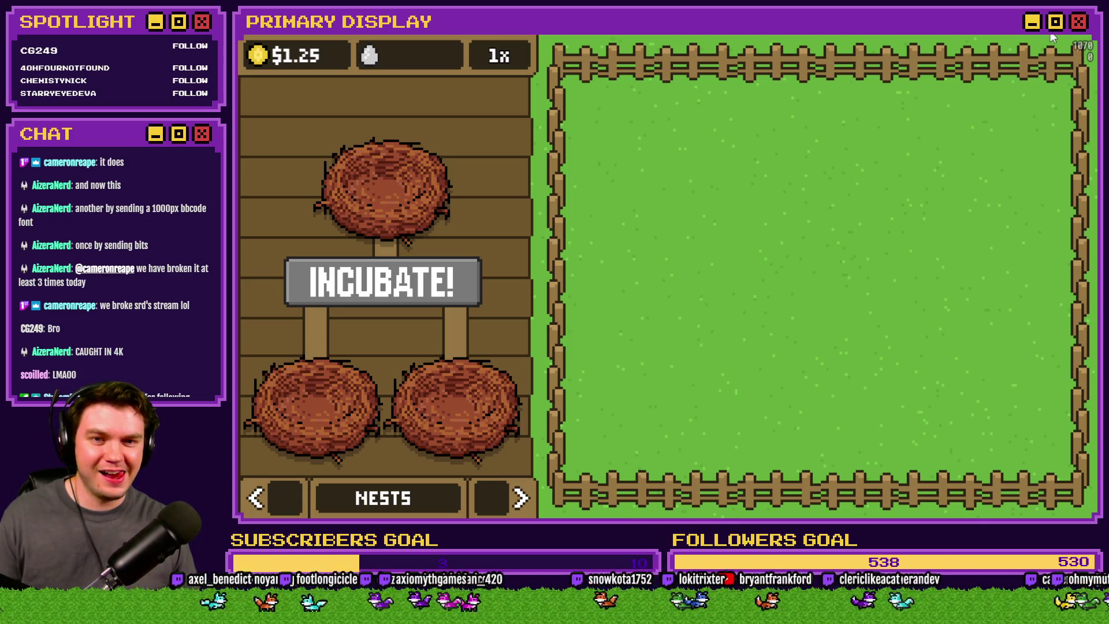
key("alt+Tab")
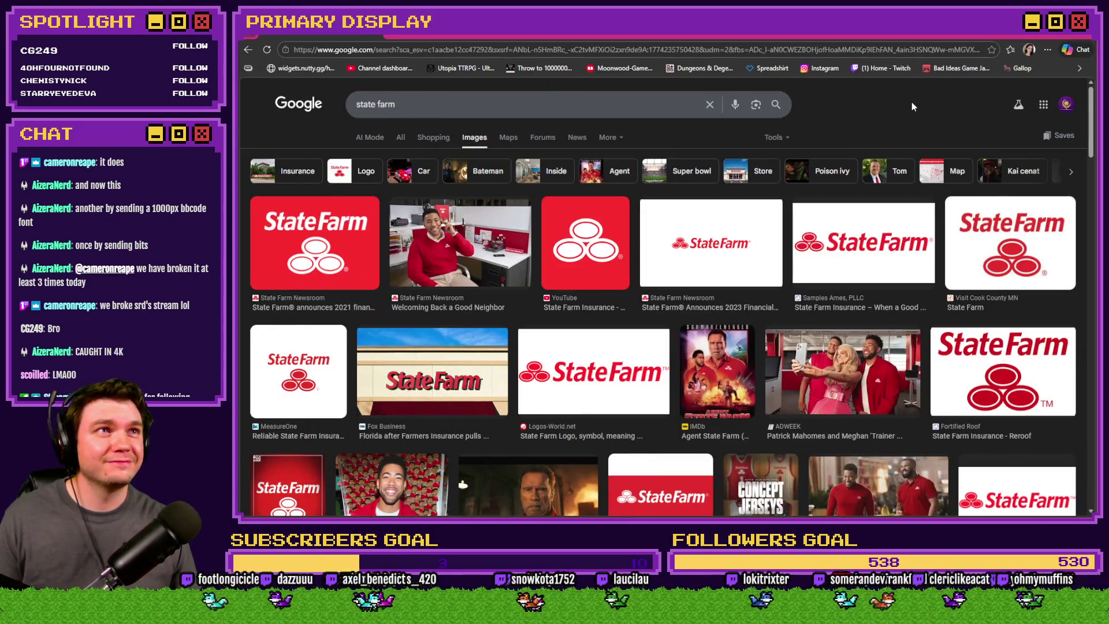
key("alt+Tab")
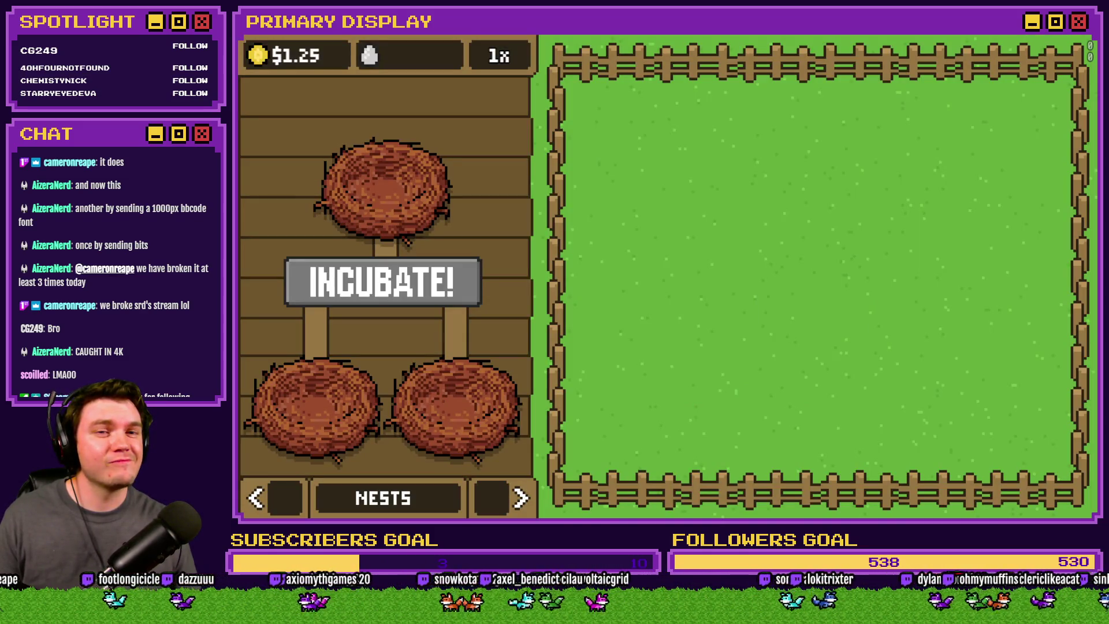
key("alt+Tab")
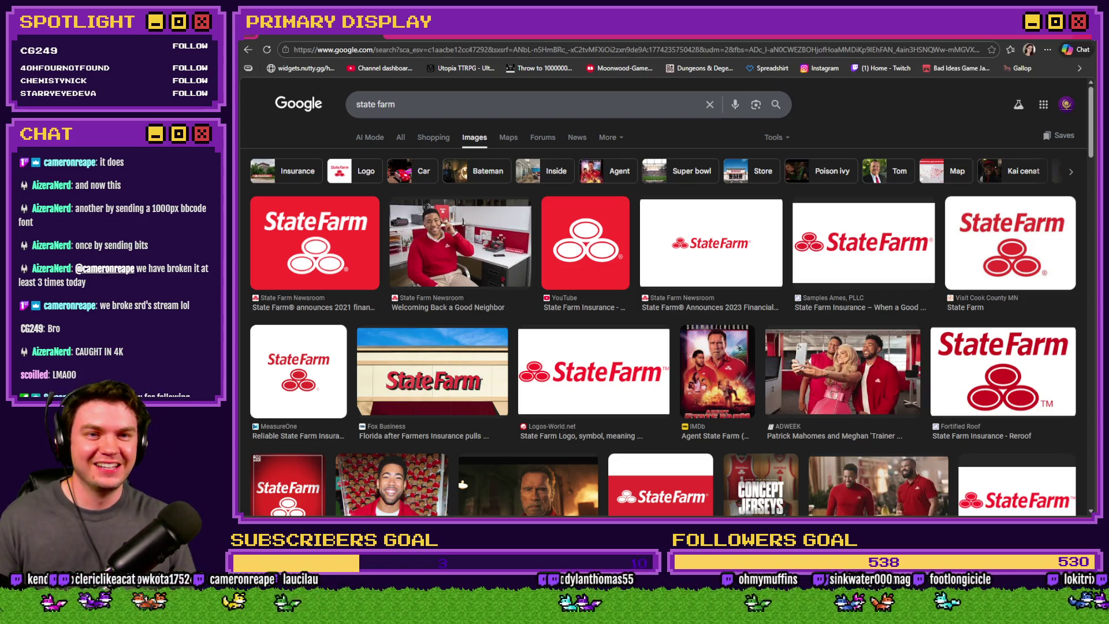
left_click(1083, 37)
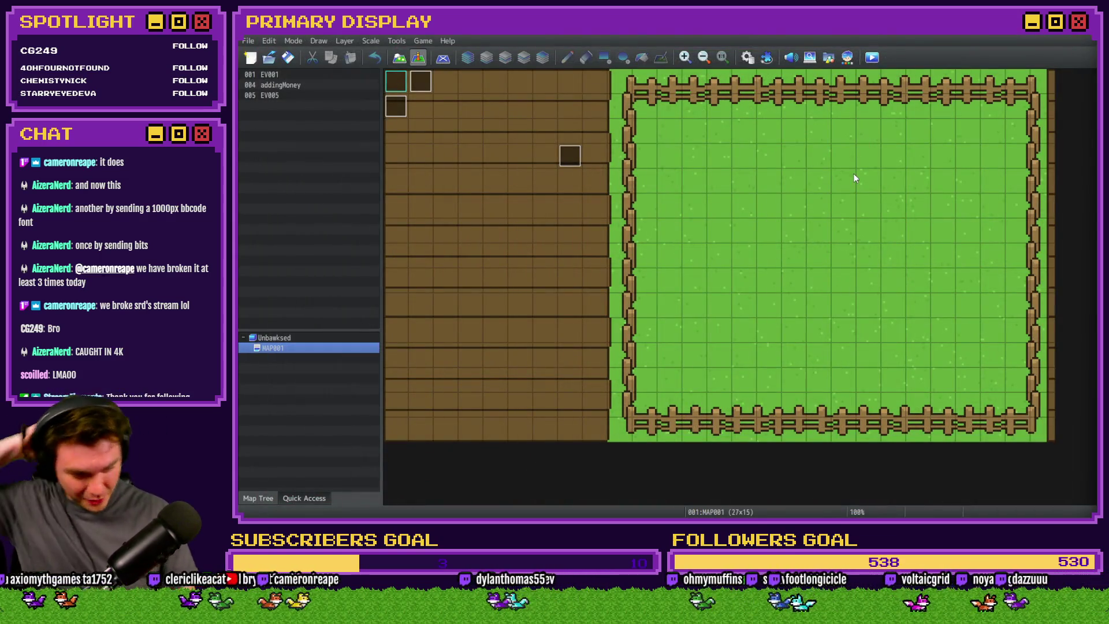
Step: Close the running game window via Task View and open the project Database
key("super+Tab")
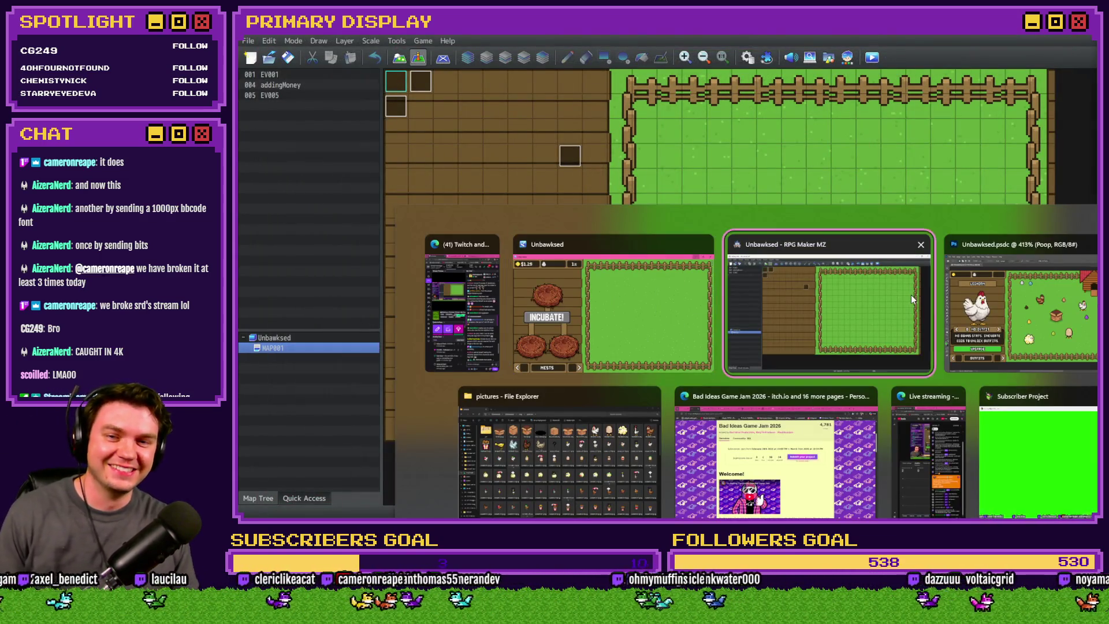
left_click(686, 304)
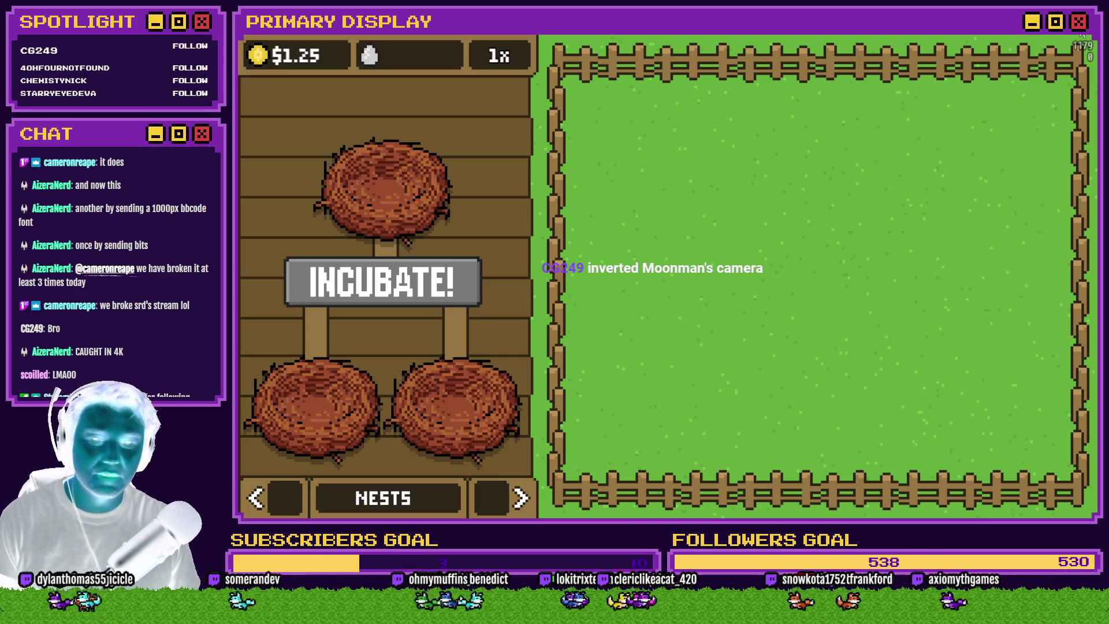
left_click(1083, 35)
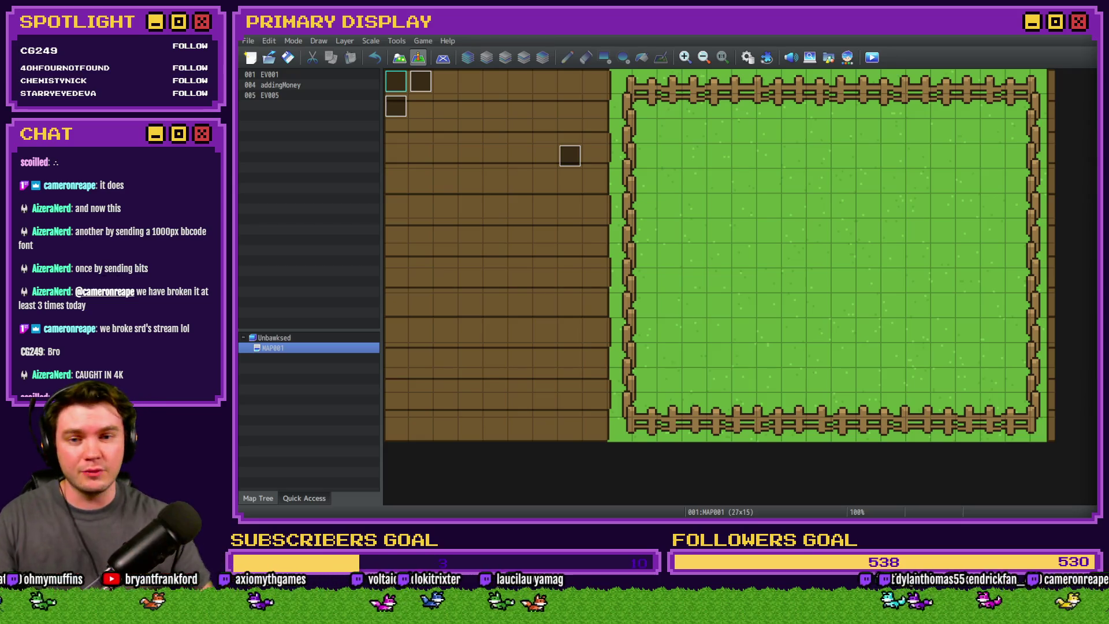
left_click(748, 57)
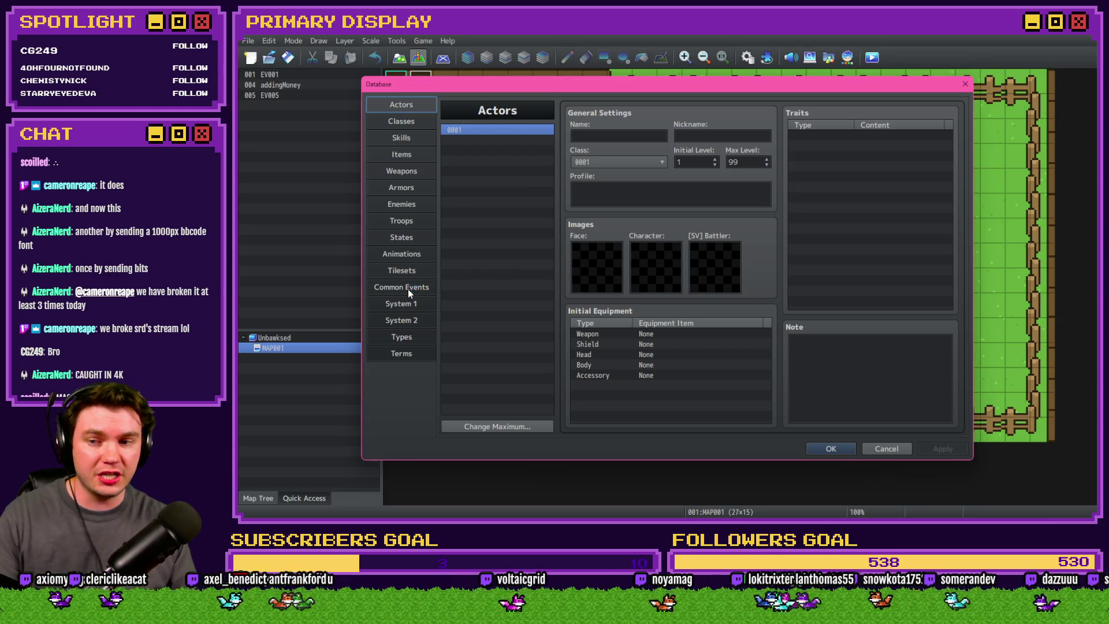
left_click(408, 289)
left_click(505, 307)
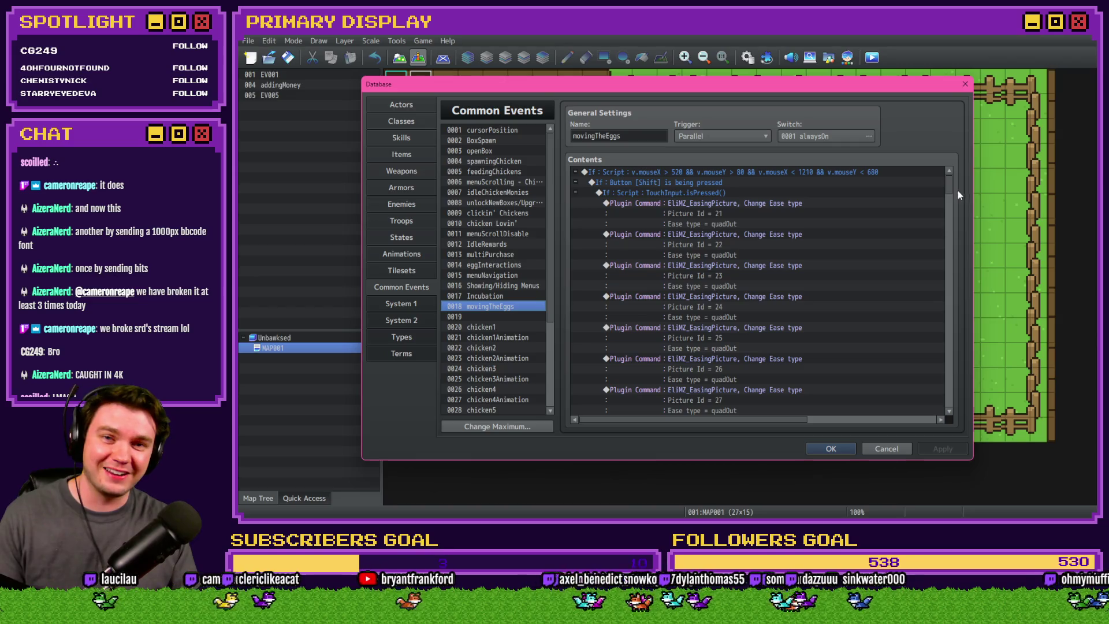
mouse_move(952, 186)
left_mouse_down()
mouse_move(963, 384)
mouse_move(964, 353)
left_mouse_up()
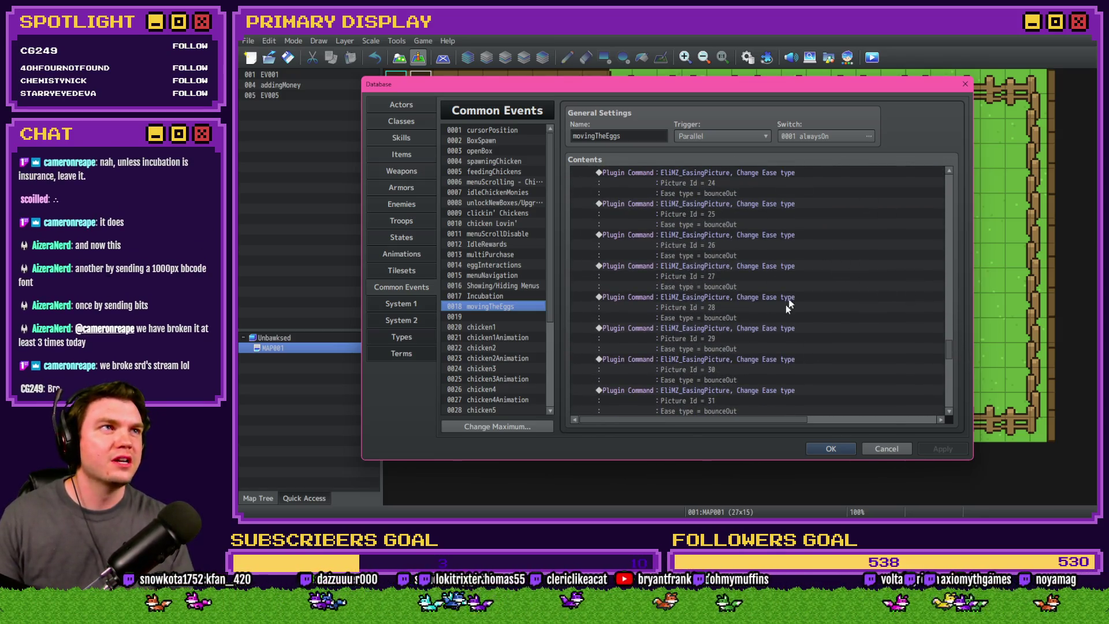
scroll(950, 363, "down", 15)
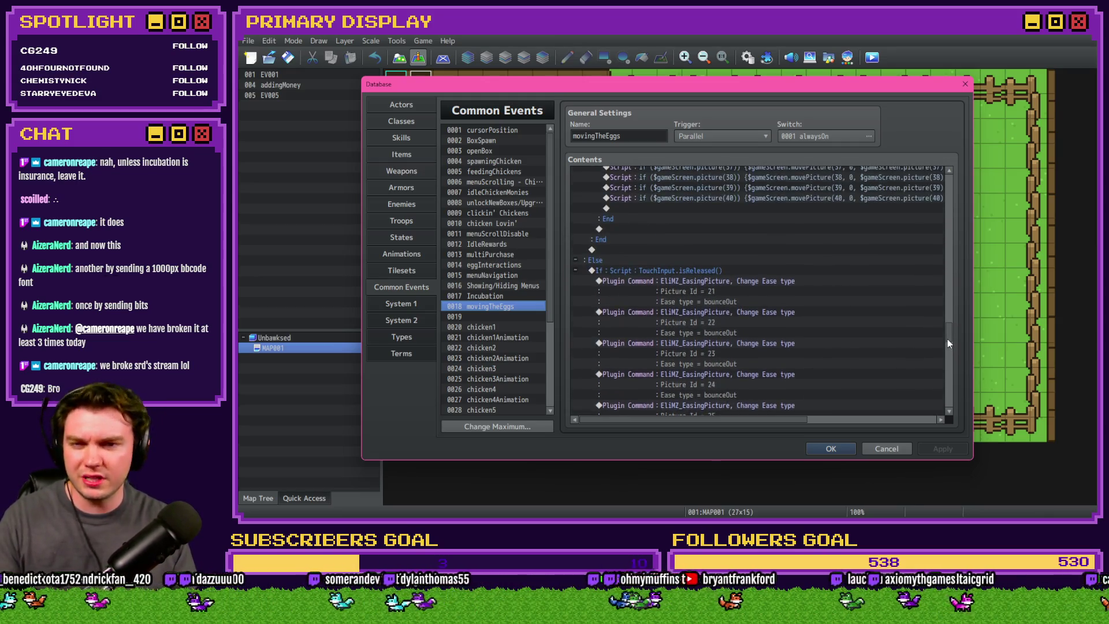
scroll(826, 211, "down", 2)
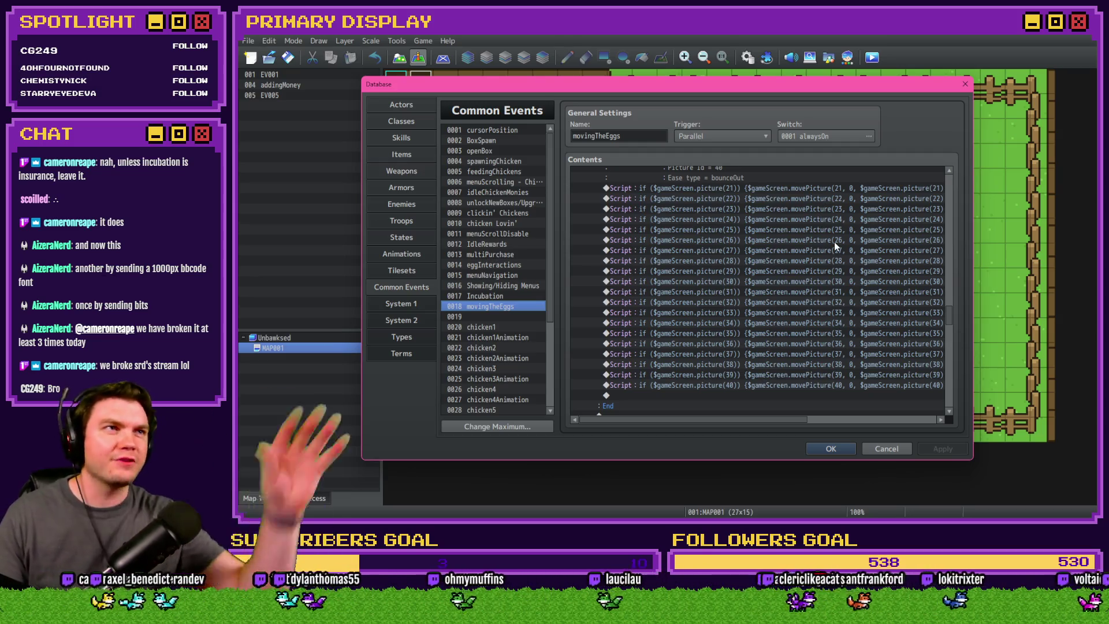
left_click_drag(688, 420, 884, 419)
left_click_drag(949, 317, 955, 242)
scroll(956, 243, "down", 1)
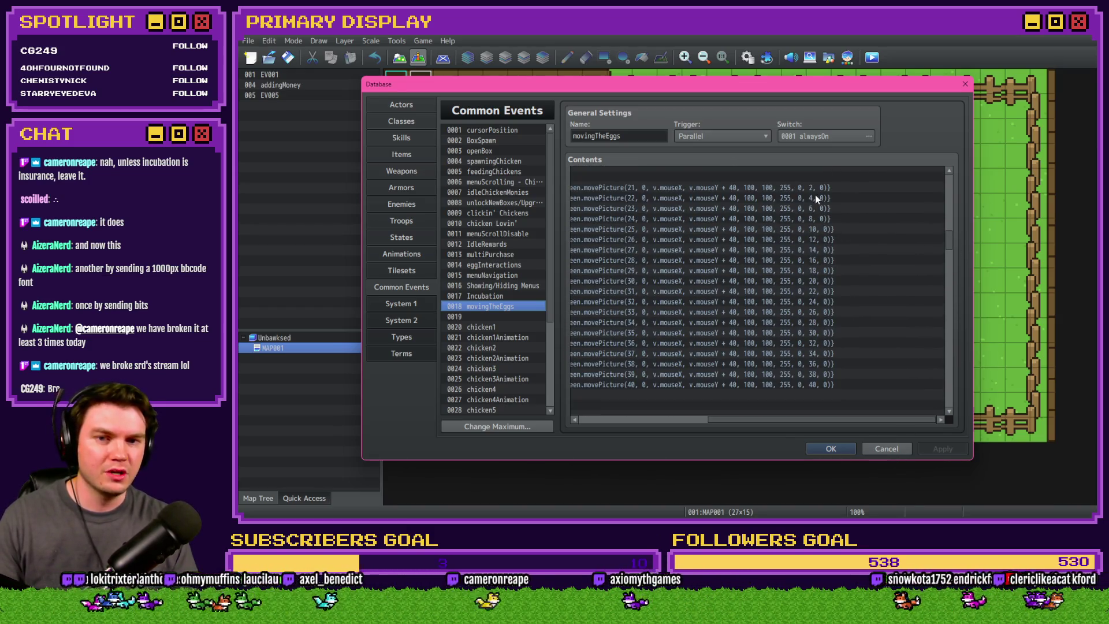
key("Down")
key("Down")
key("Down")
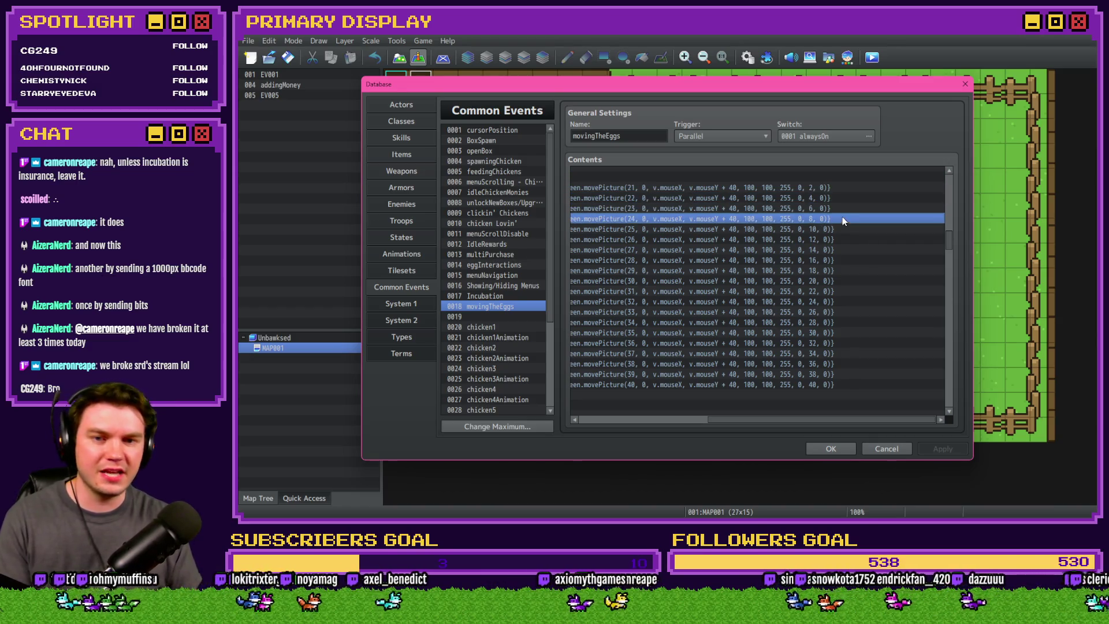
key("Down")
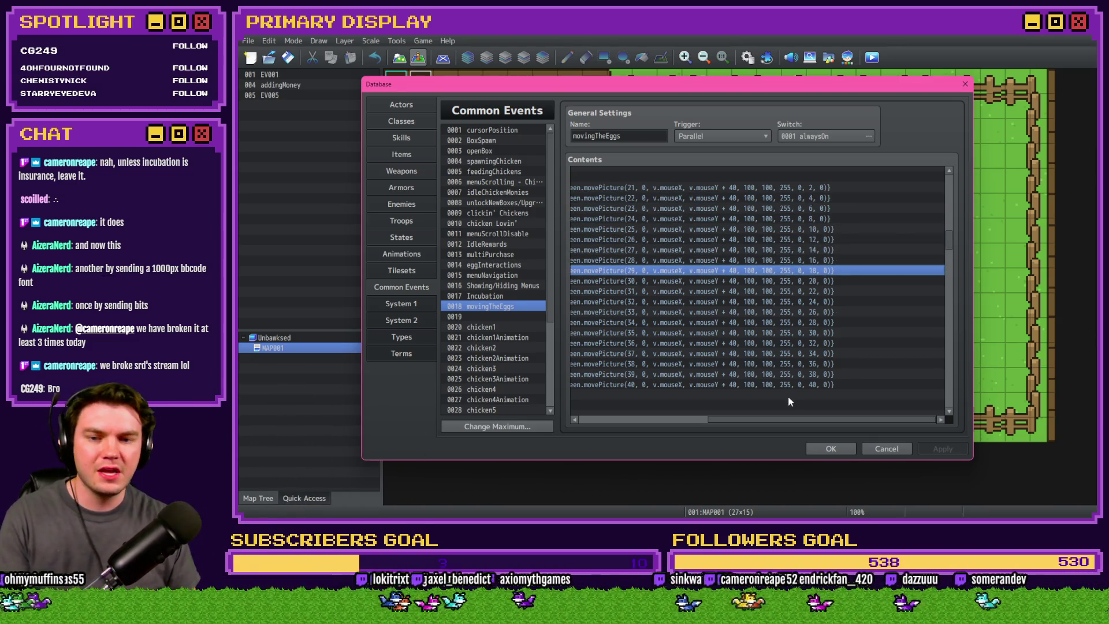
left_click_drag(750, 419, 623, 415)
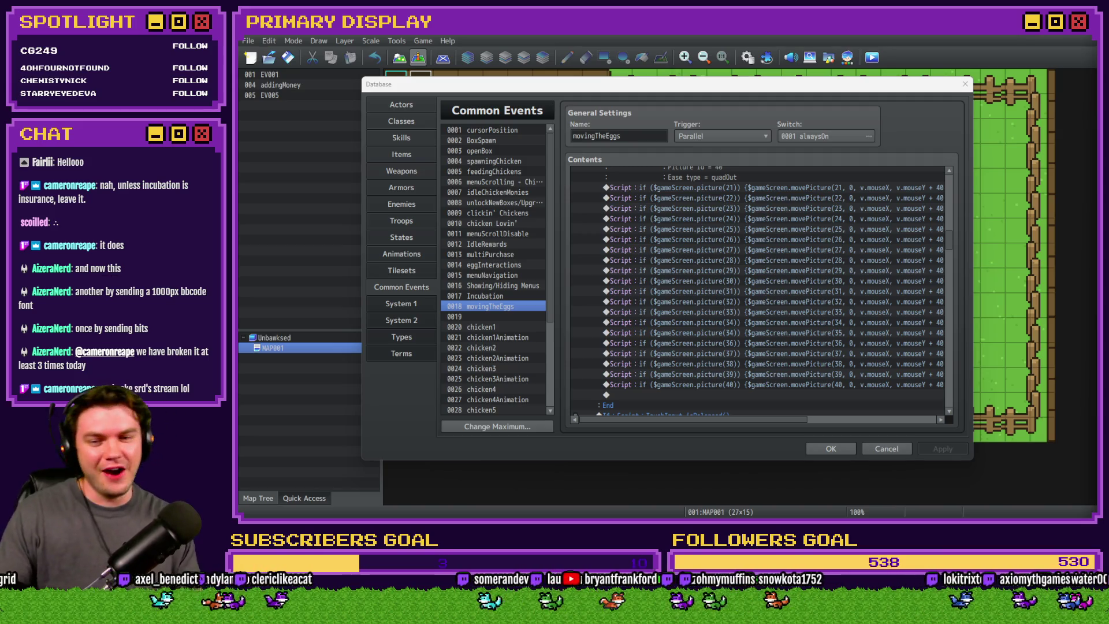
left_click(887, 449)
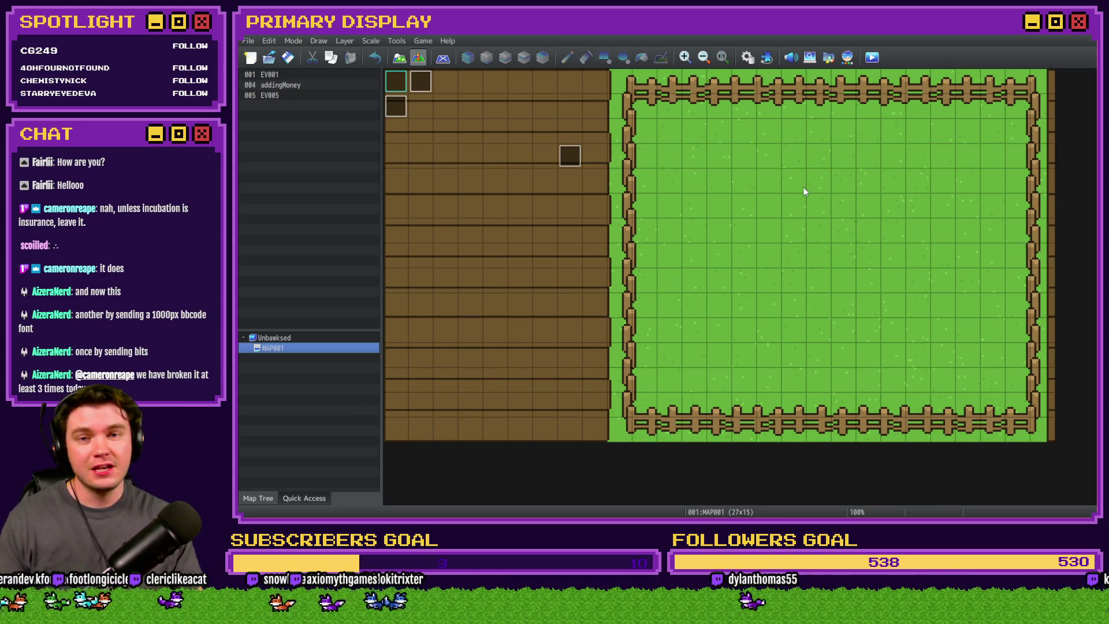
Step: Start a playtest of the game with F12
key("F12")
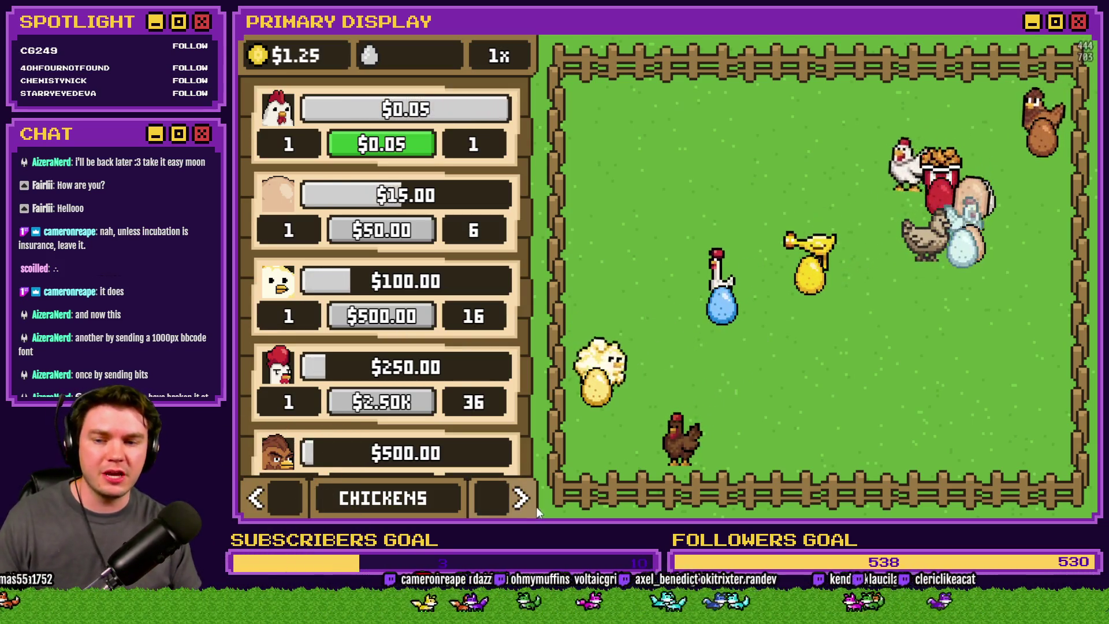
Step: Switch the shop to the NESTS page and drag an egg into the top nest
left_click(522, 499)
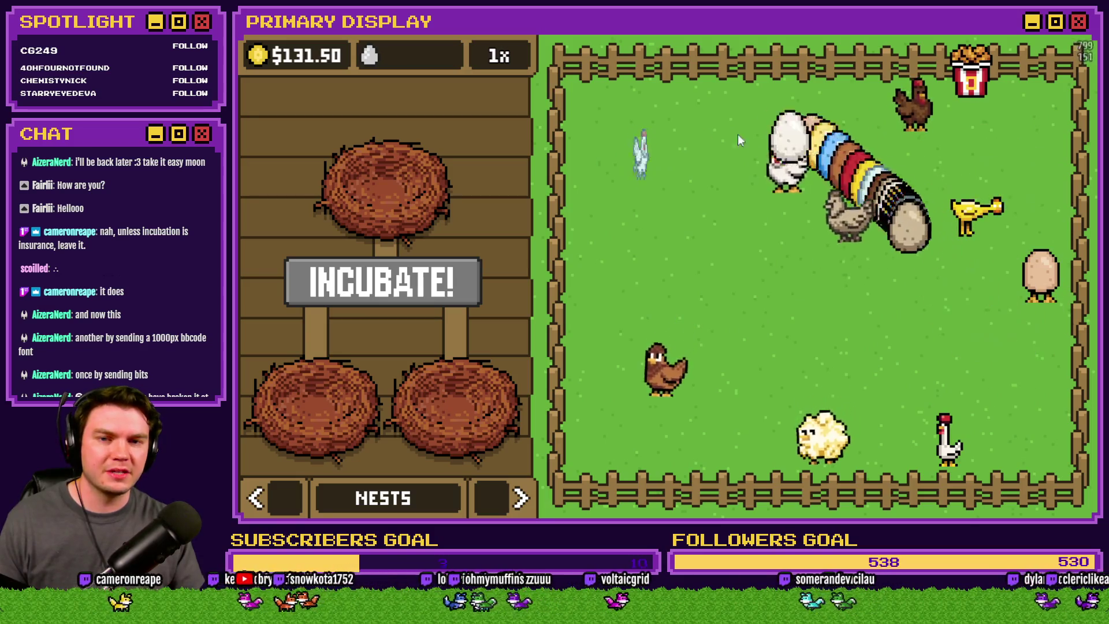
mouse_move(966, 186)
left_mouse_down()
mouse_move(1034, 341)
mouse_move(664, 272)
mouse_move(471, 207)
mouse_move(404, 217)
mouse_move(757, 185)
mouse_move(936, 248)
mouse_move(800, 356)
mouse_move(695, 110)
mouse_move(664, 375)
mouse_move(890, 104)
mouse_move(795, 382)
mouse_move(761, 379)
mouse_move(973, 150)
mouse_move(832, 398)
mouse_move(688, 332)
mouse_move(936, 133)
mouse_move(959, 370)
mouse_move(1017, 323)
mouse_move(942, 311)
mouse_move(955, 354)
mouse_move(386, 209)
left_mouse_up()
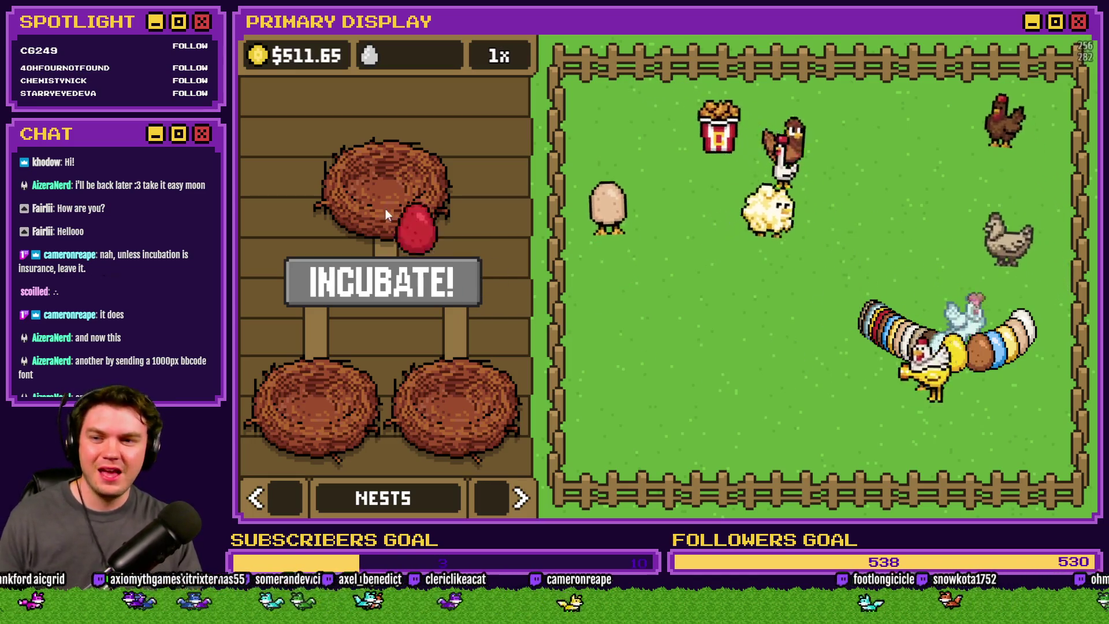
Step: Fill the remaining nests with a red egg and the golden egg, then start incubating
mouse_move(953, 353)
left_mouse_down()
mouse_move(341, 396)
mouse_move(315, 370)
left_mouse_up()
mouse_move(942, 355)
left_mouse_down()
mouse_move(652, 286)
mouse_move(662, 281)
mouse_move(442, 312)
mouse_move(466, 376)
left_mouse_up()
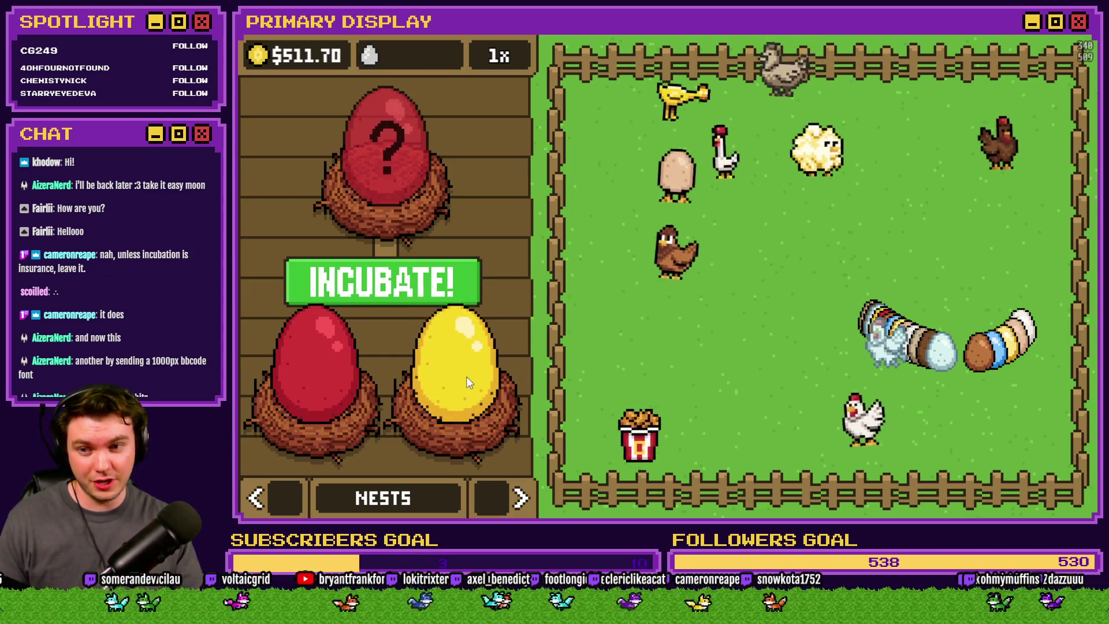
left_click(410, 292)
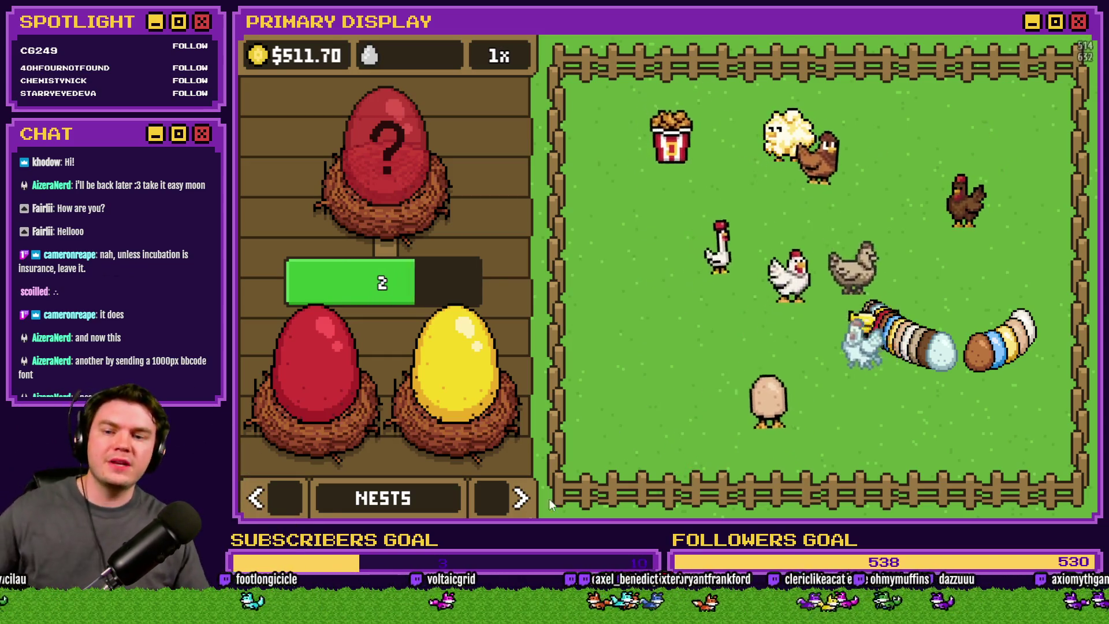
Step: Hatch the red egg on the OUTFITS page, then quit the playtest and return to Photoshop
left_click(521, 498)
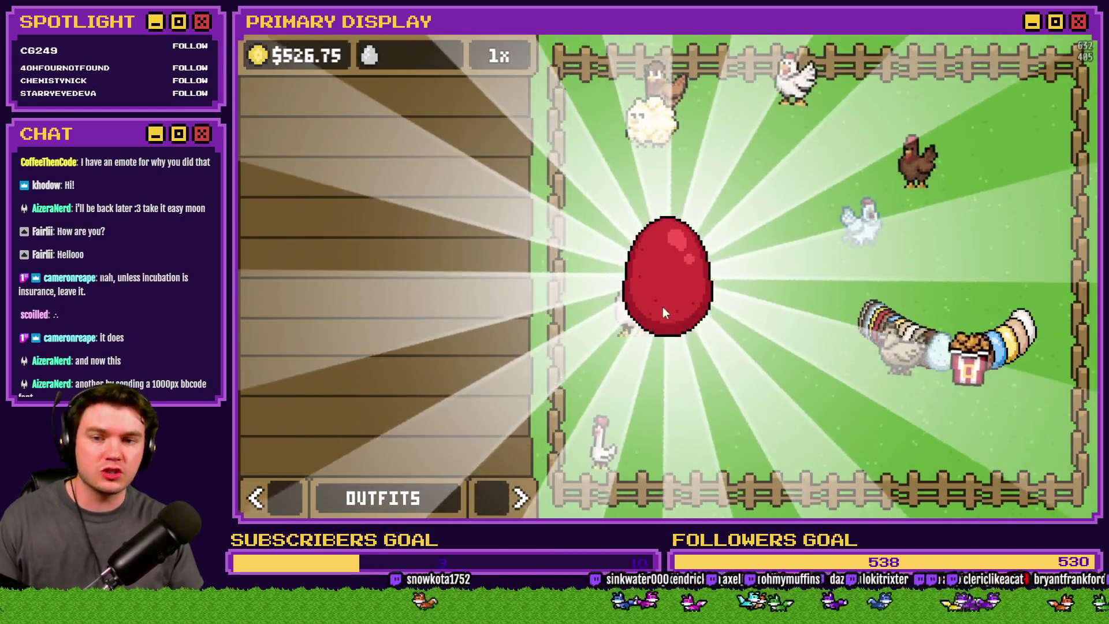
left_click(675, 291)
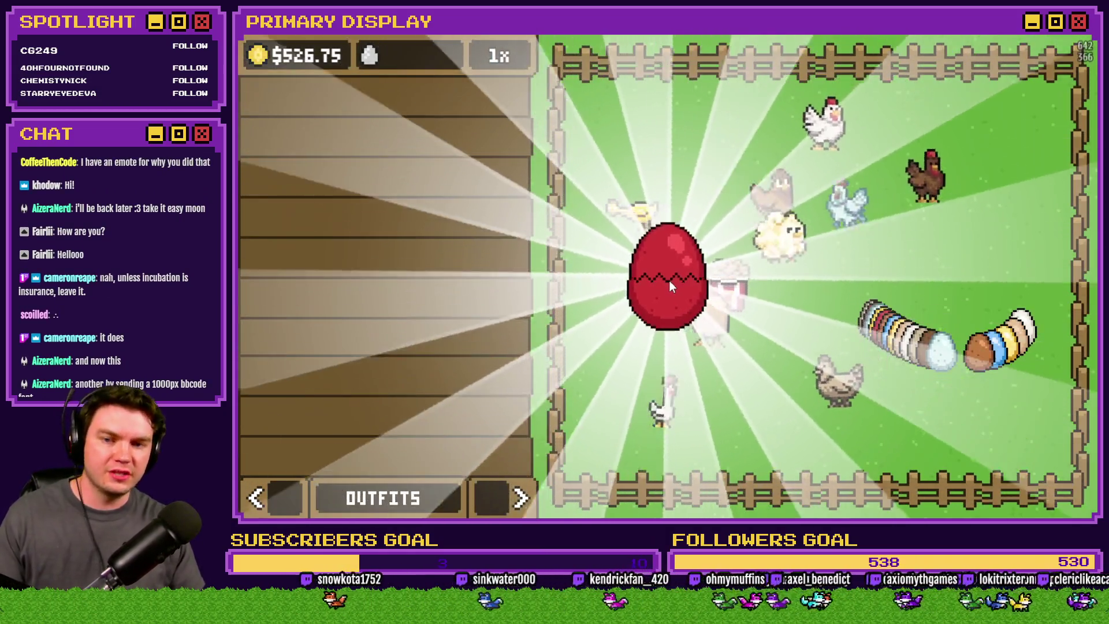
left_click(670, 280)
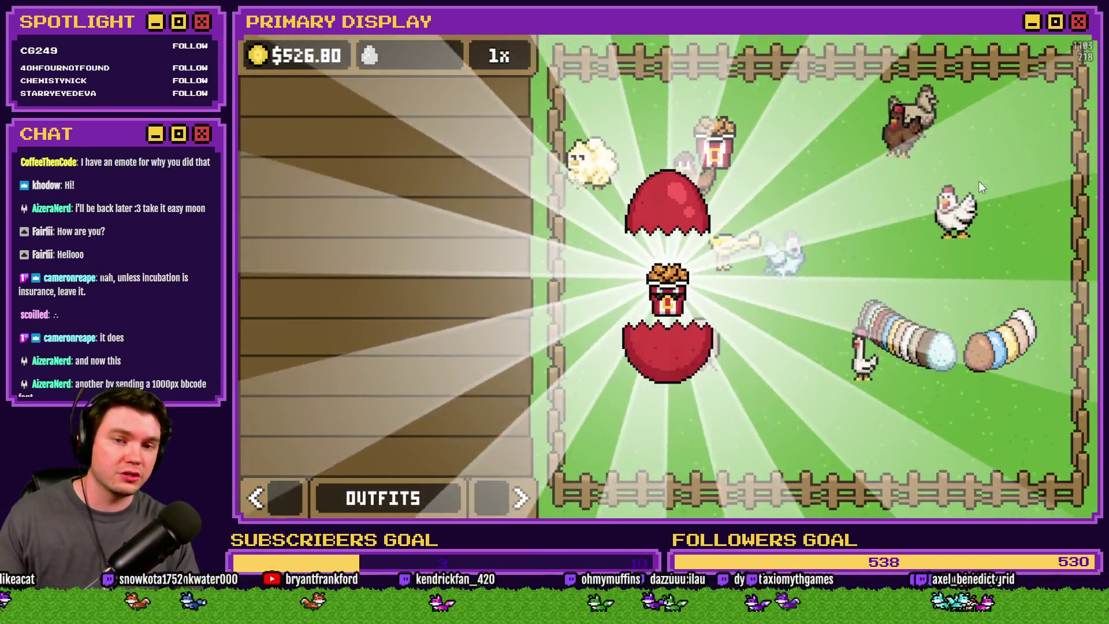
left_click(978, 181)
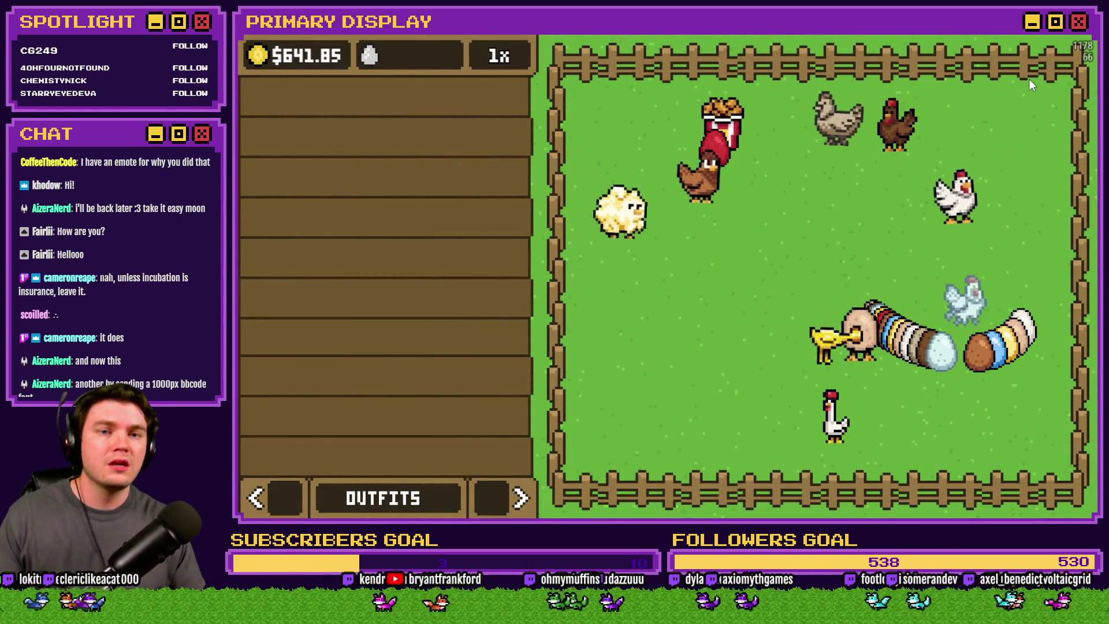
key("alt+F4")
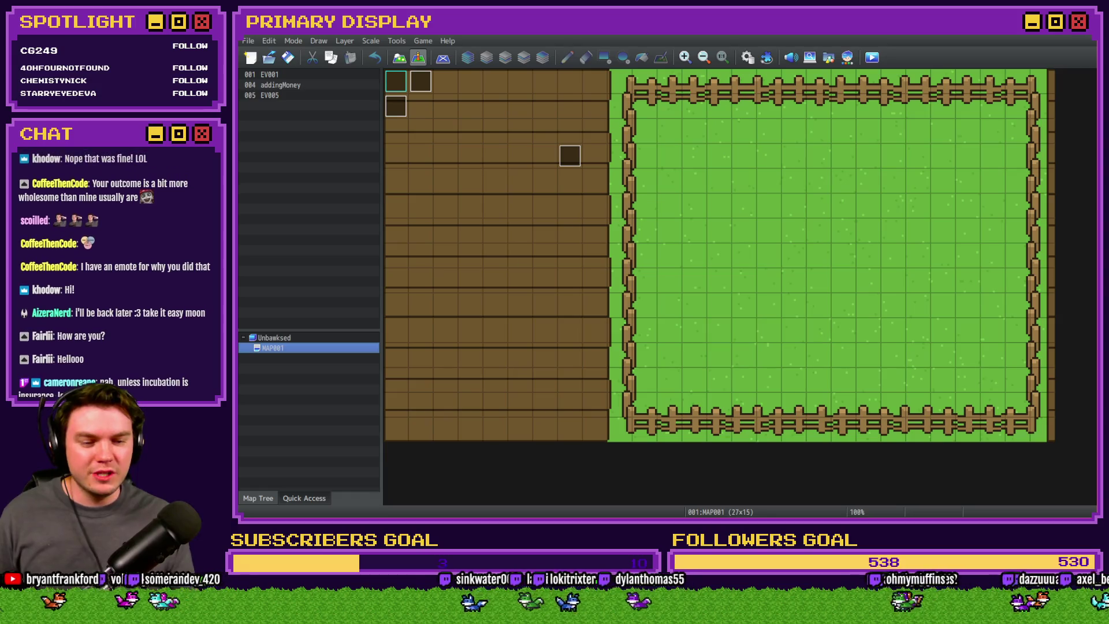
key("alt+Tab")
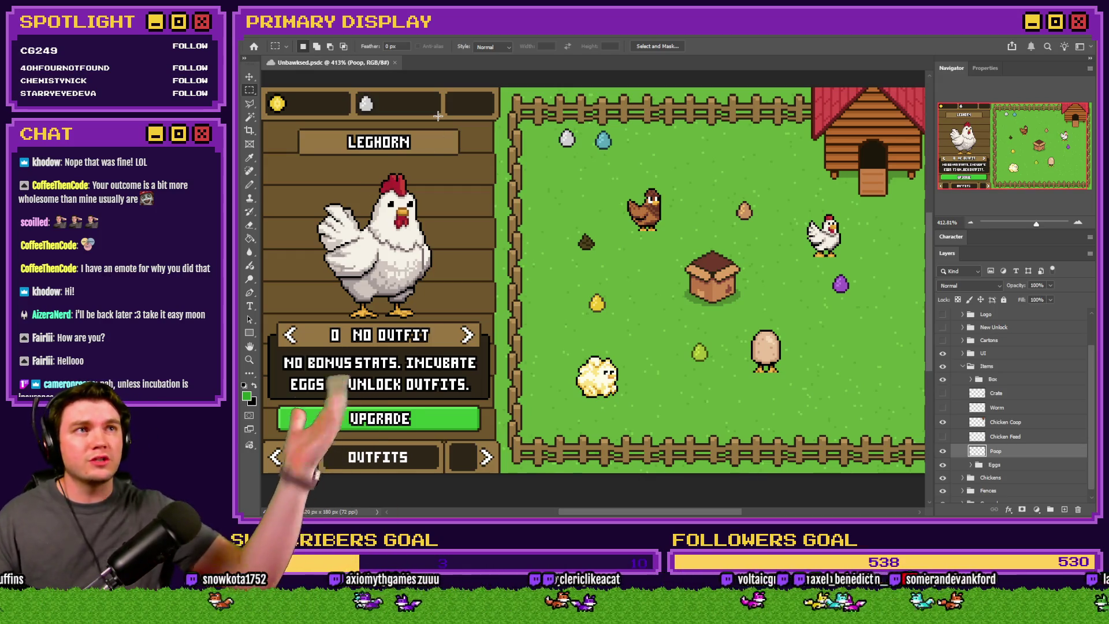
left_click_drag(289, 128, 460, 150)
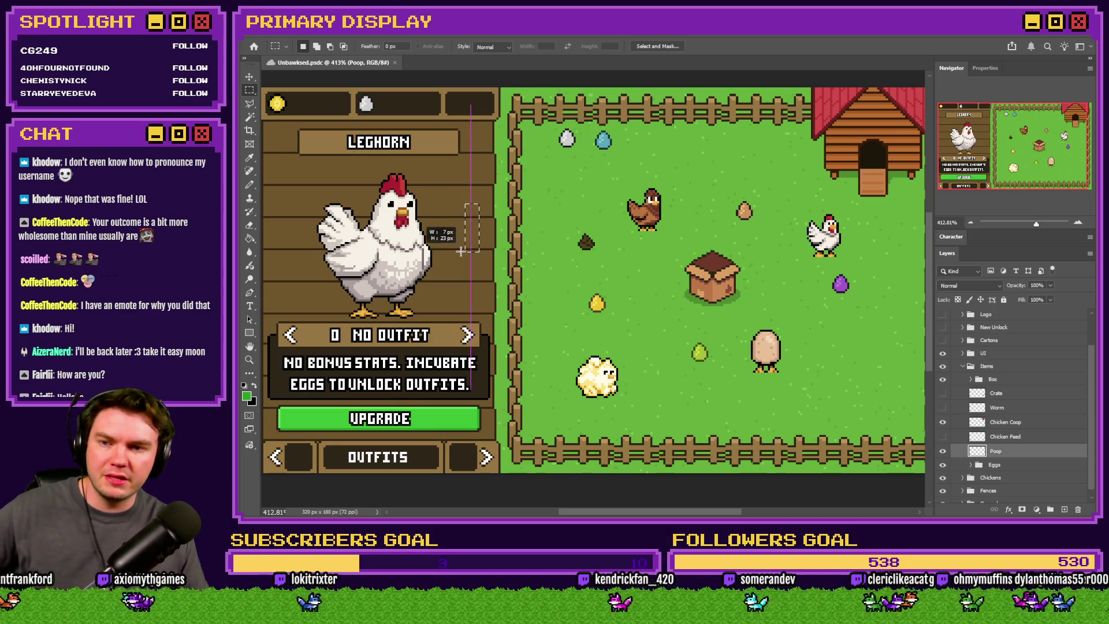
left_click_drag(301, 204, 276, 258)
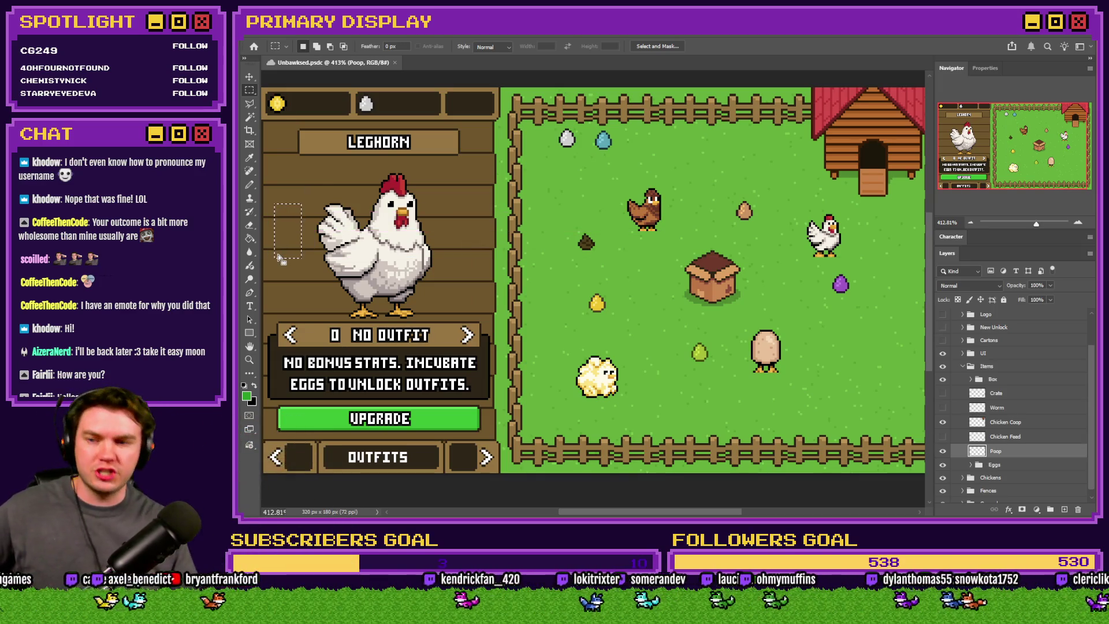
left_click_drag(476, 325, 281, 348)
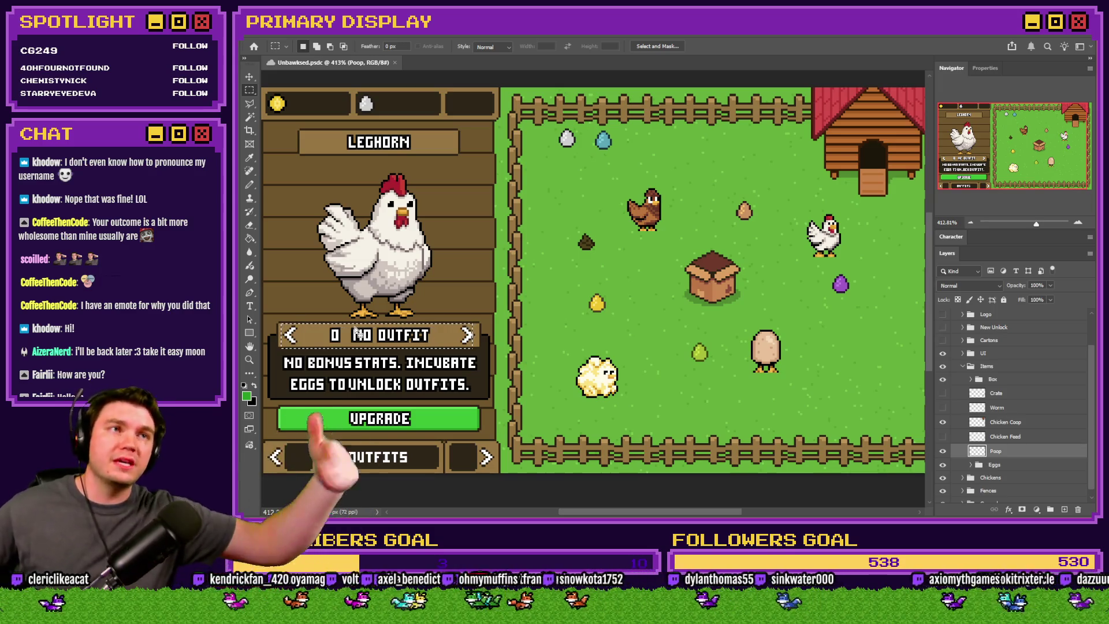
mouse_move(283, 361)
left_mouse_down()
mouse_move(494, 379)
mouse_move(477, 397)
left_mouse_up()
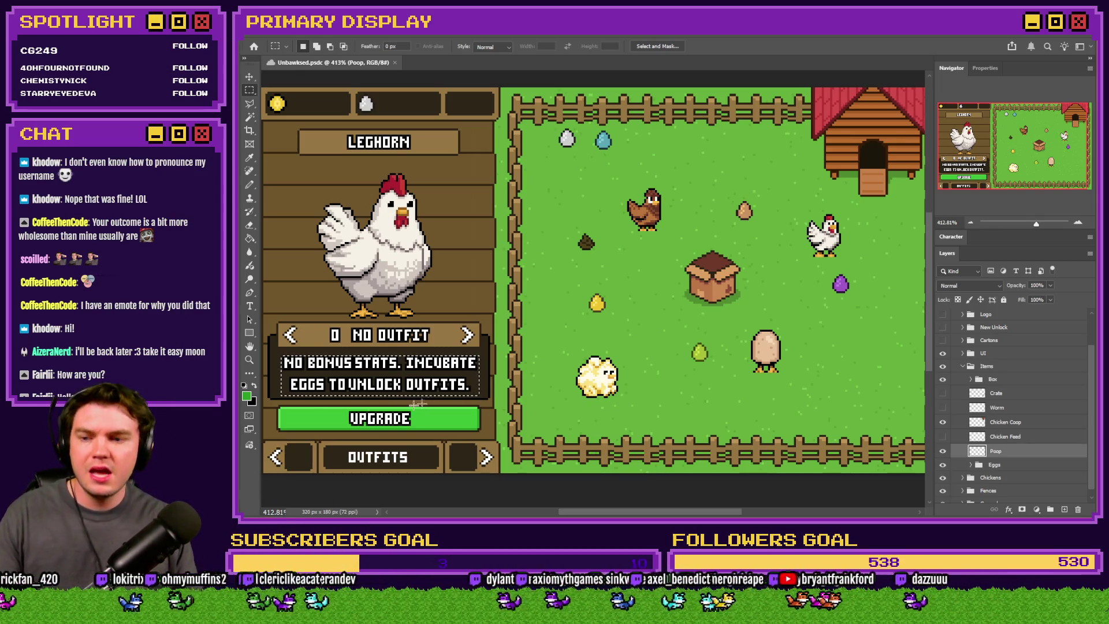
mouse_move(280, 406)
left_mouse_down()
mouse_move(506, 417)
mouse_move(485, 432)
left_mouse_up()
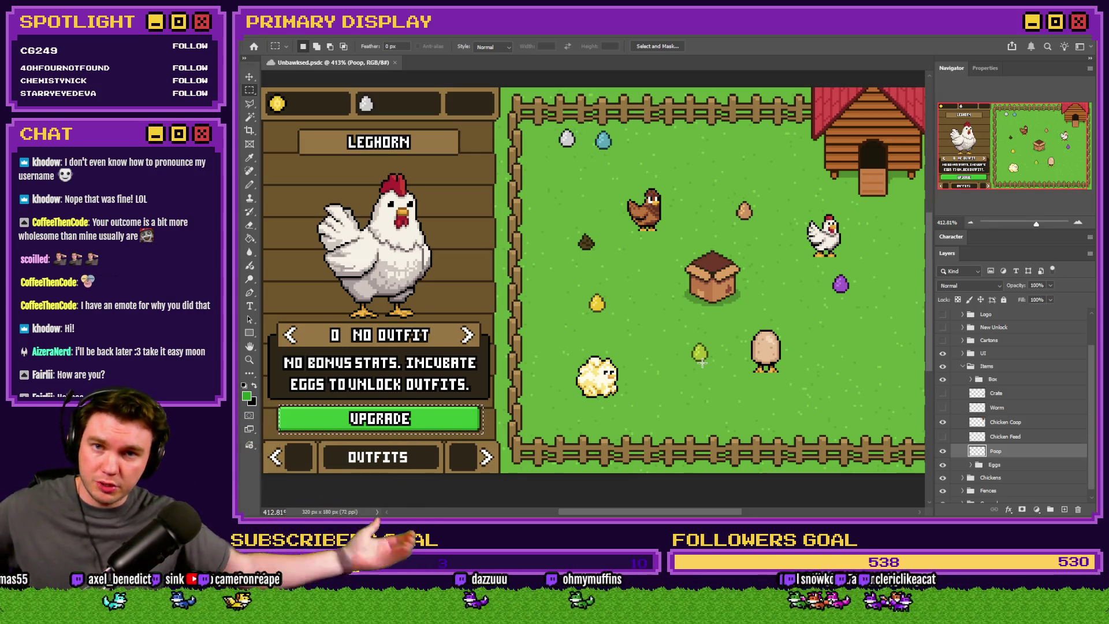
key("alt+Tab")
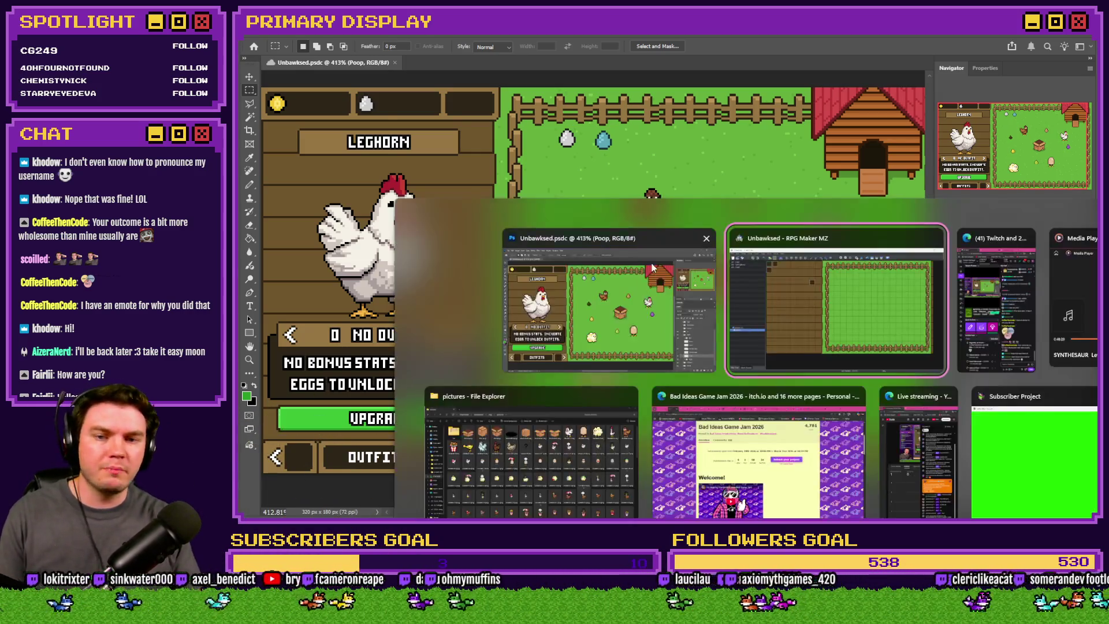
Step: Start a playtest and claim the free Leghorn chicken from its box
left_click(871, 57)
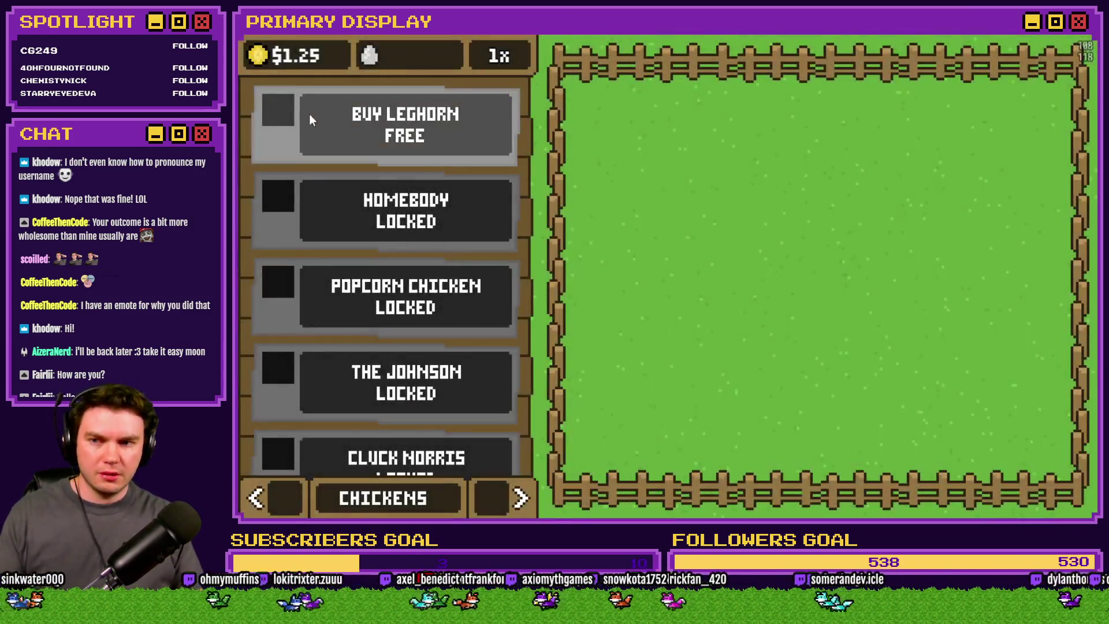
left_click(339, 127)
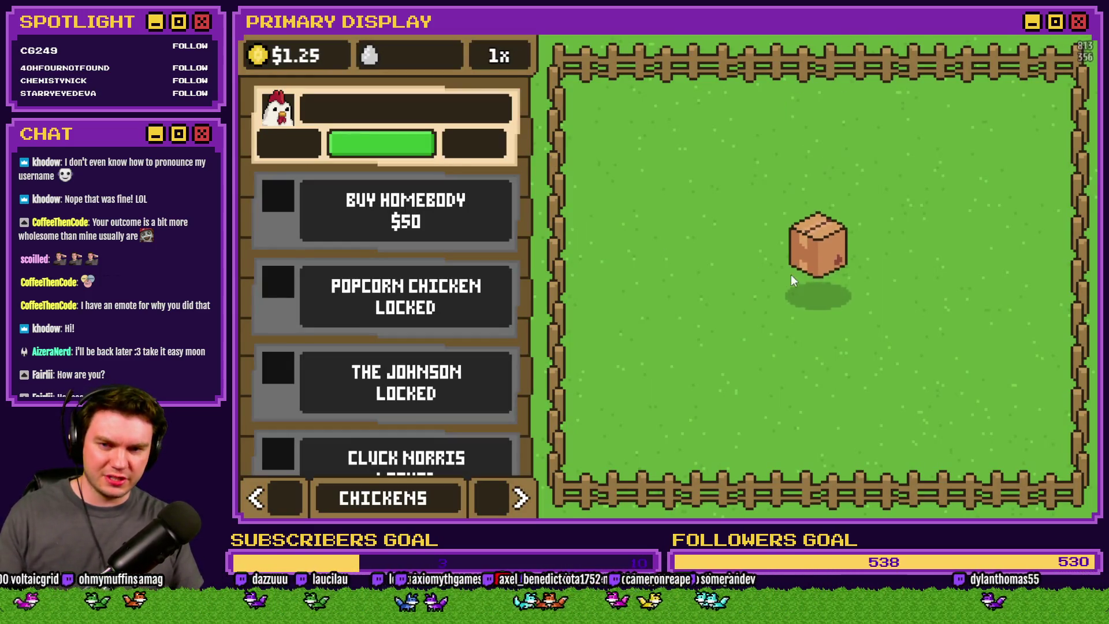
left_click(807, 279)
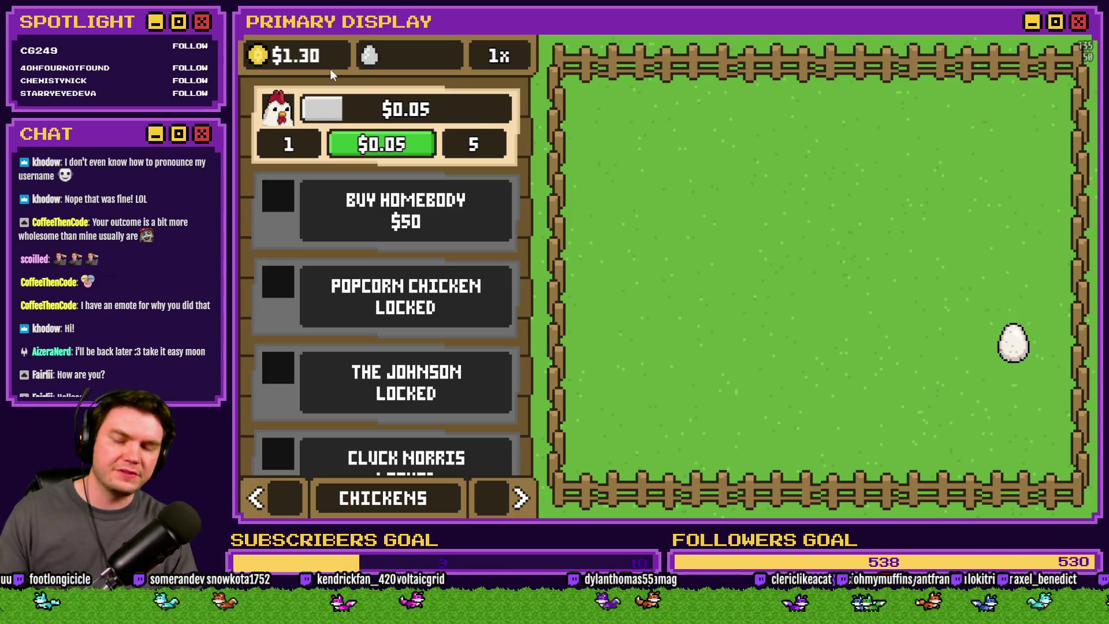
Step: Upgrade the Leghorn to level 14, then close the playtest
left_click(403, 151)
left_click(402, 151)
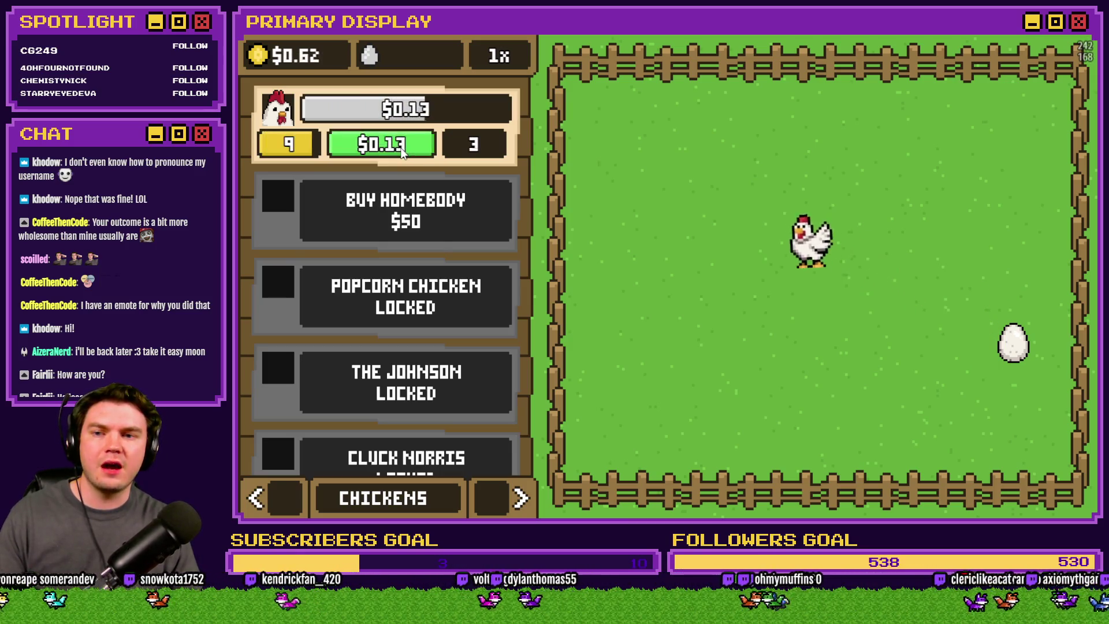
left_click(403, 151)
left_click(403, 152)
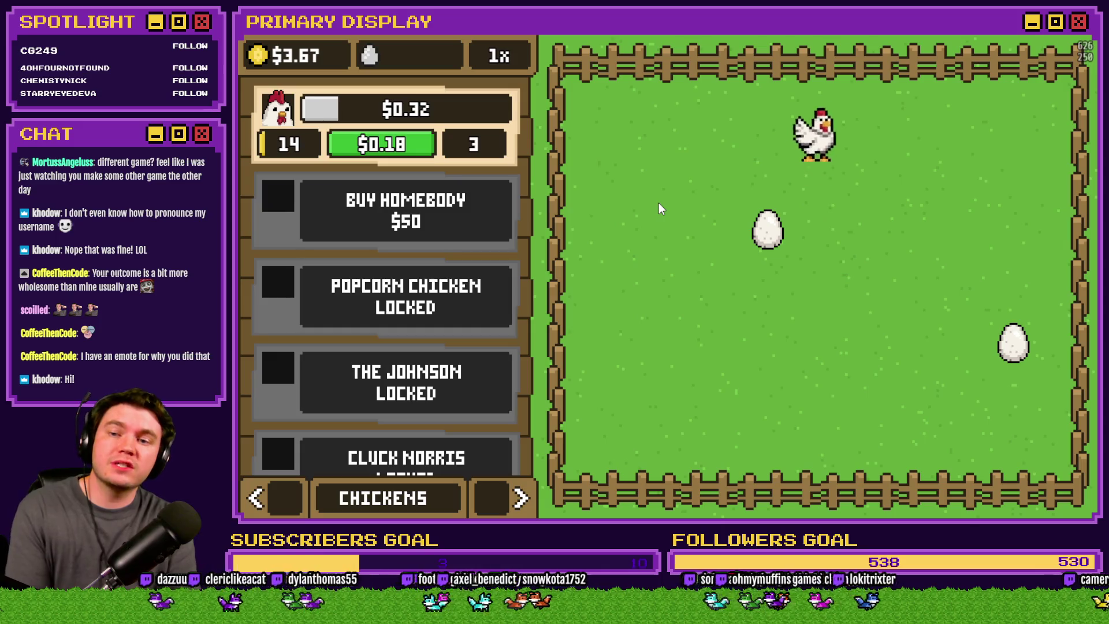
left_click(1072, 37)
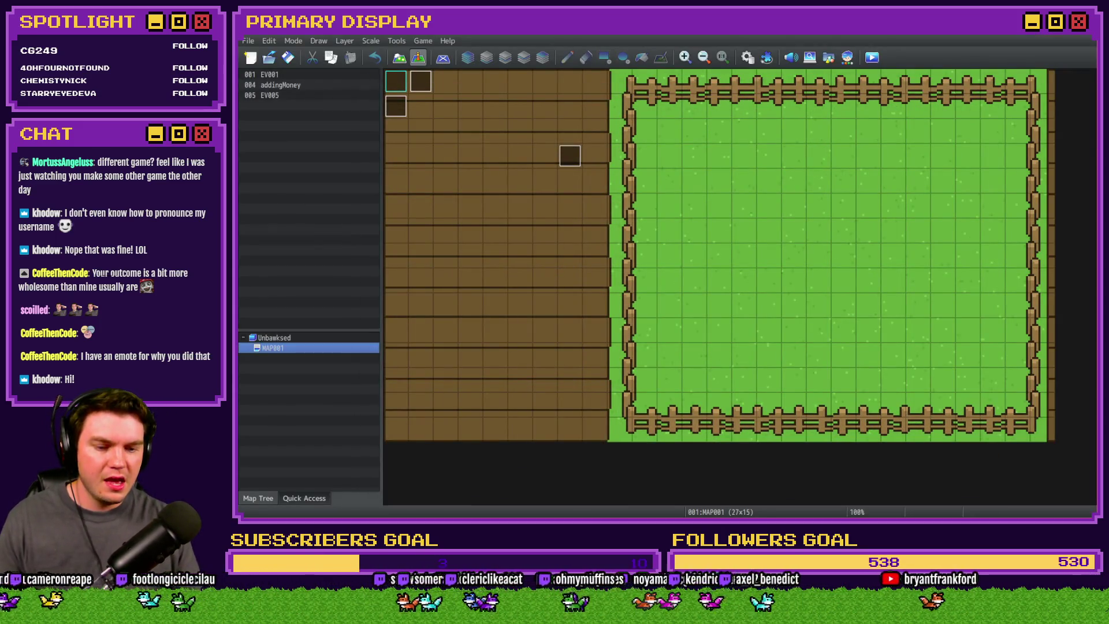
key("alt+Tab")
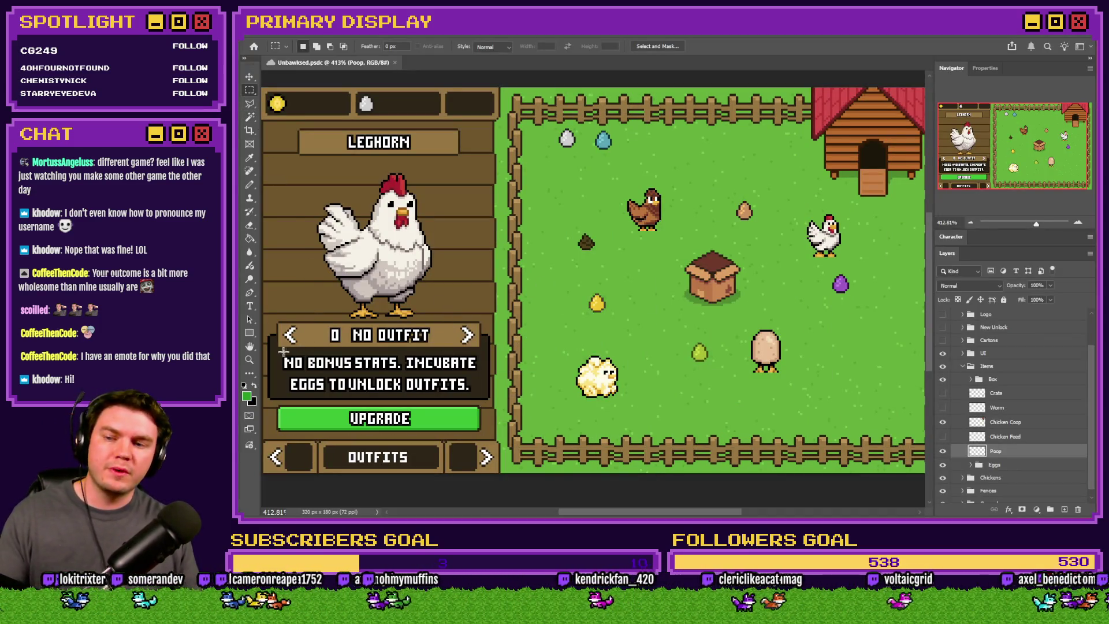
mouse_move(283, 350)
left_mouse_down()
mouse_move(453, 386)
mouse_move(497, 381)
mouse_move(479, 399)
left_mouse_up()
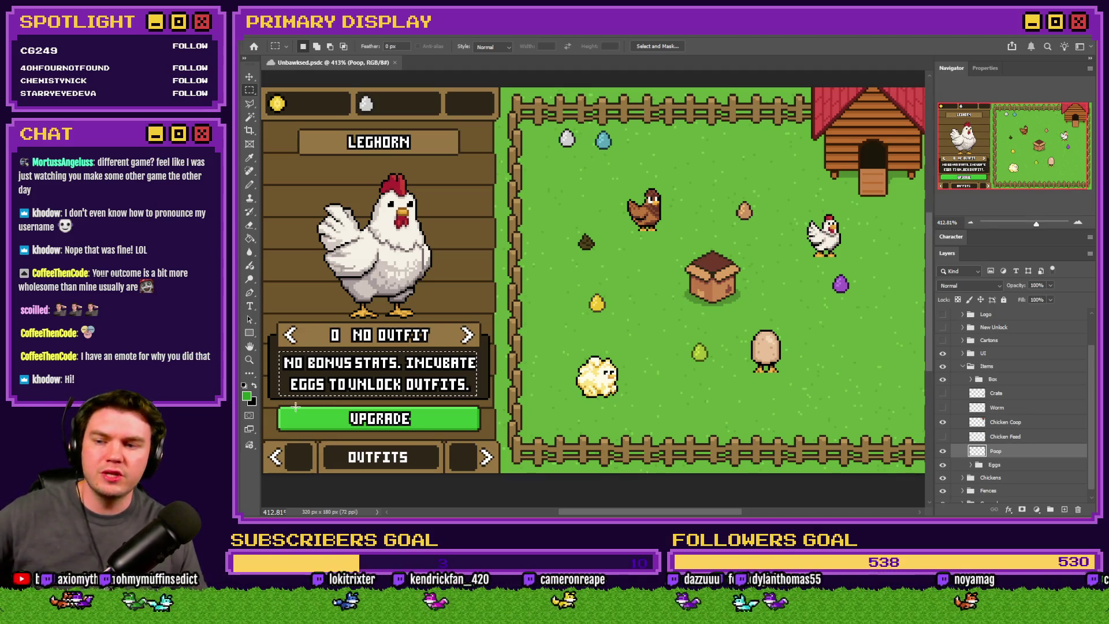
left_click_drag(296, 406, 486, 433)
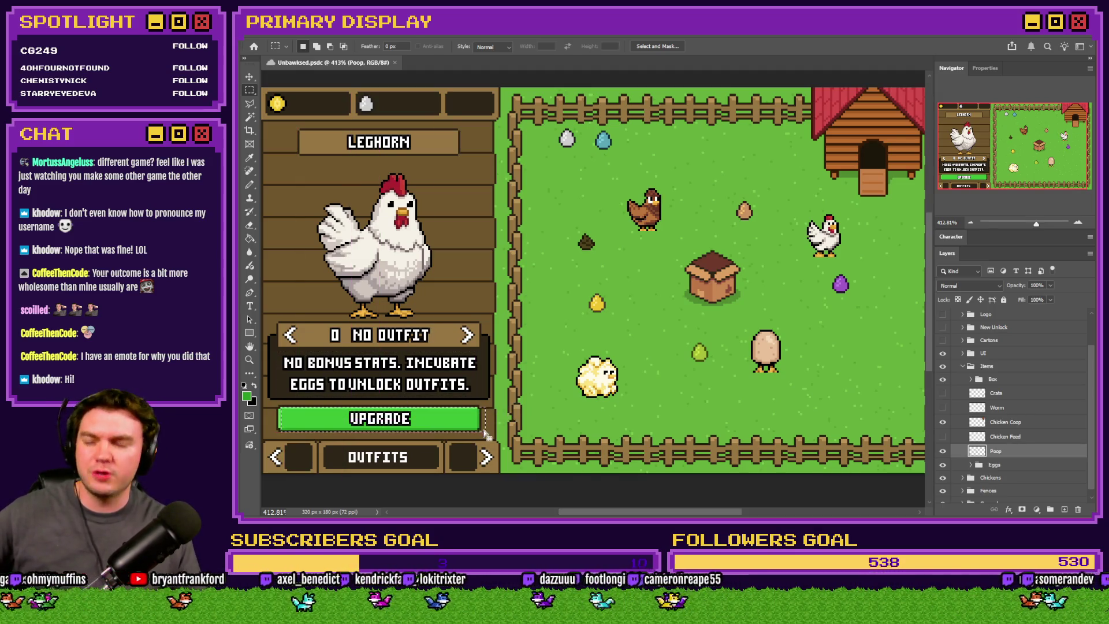
left_click_drag(356, 94, 441, 117)
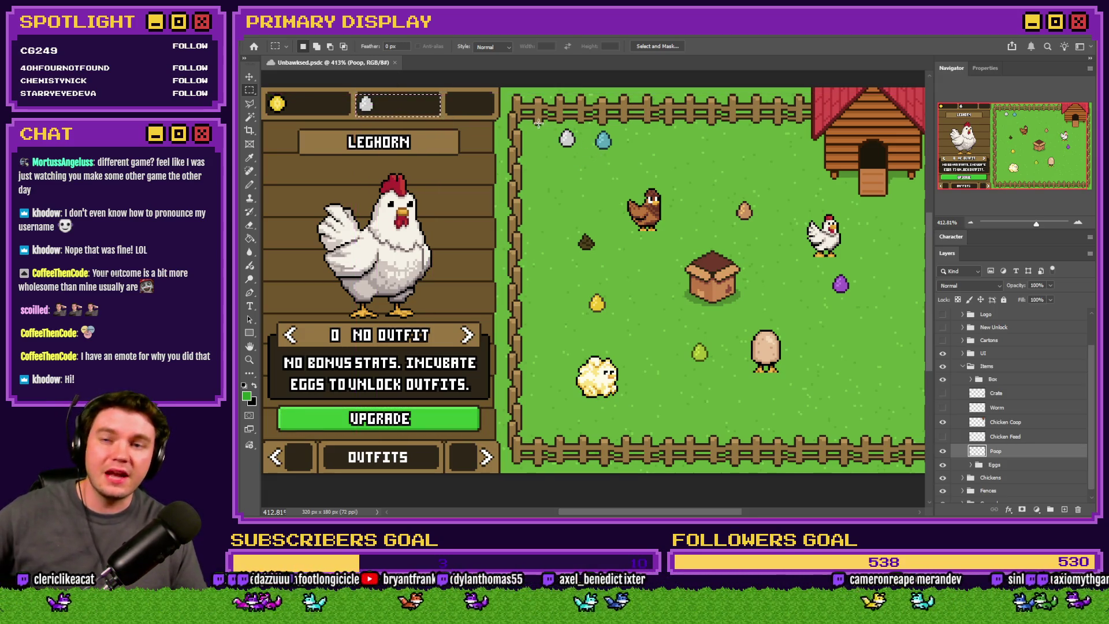
left_click_drag(556, 127, 617, 149)
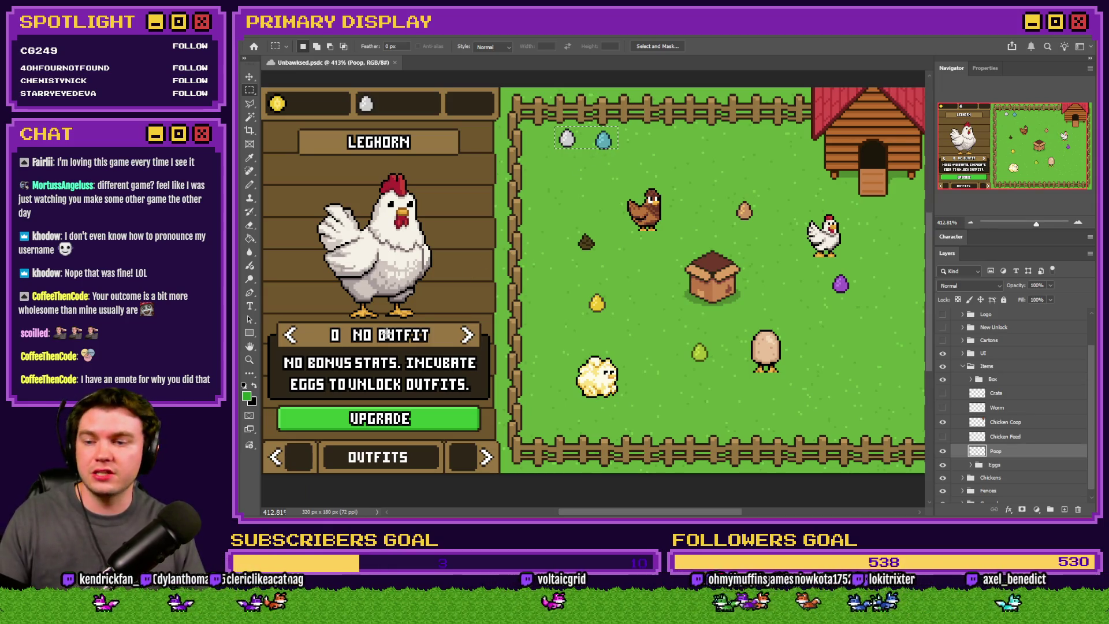
left_click_drag(279, 409, 425, 427)
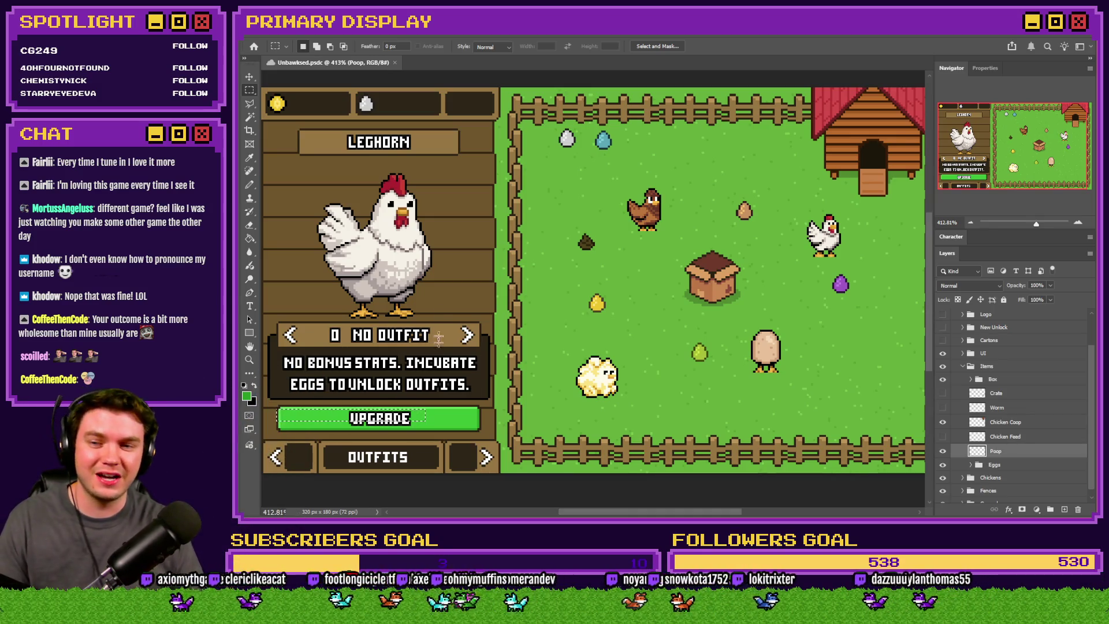
left_click(723, 412)
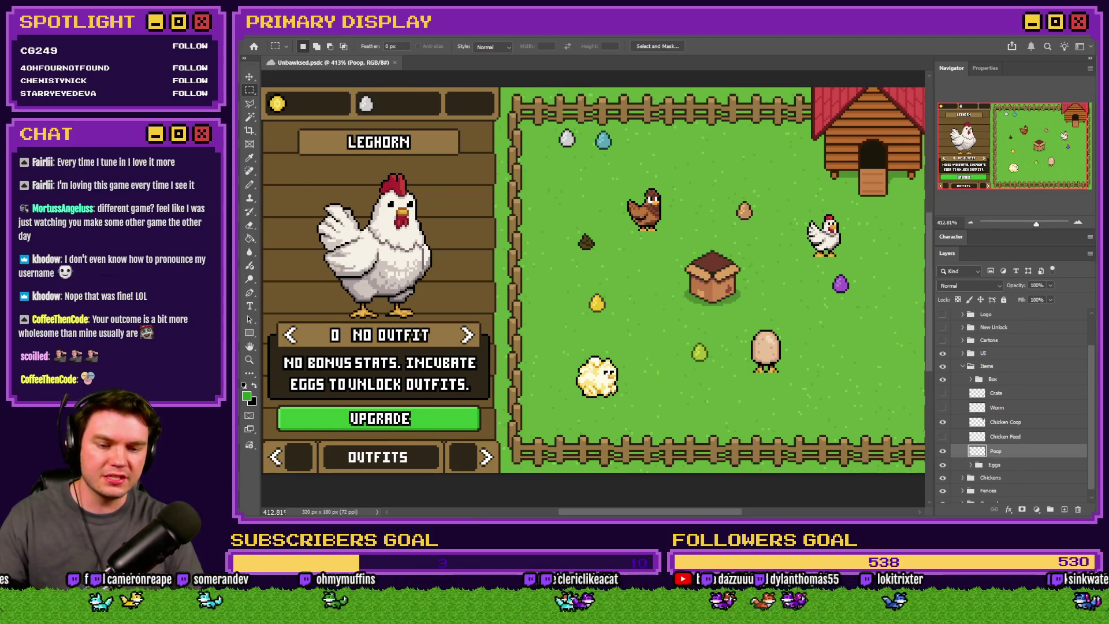
key("alt+Tab")
scroll(716, 333, "up", 3)
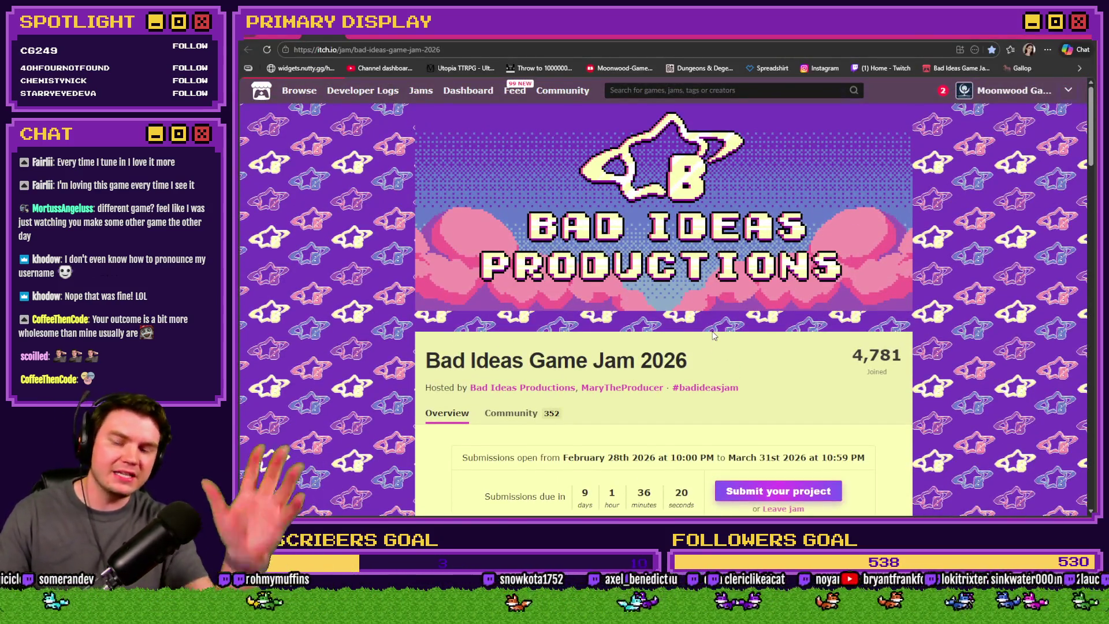
Step: Scroll through the Bad Ideas Game Jam 2026 details, then return to Photoshop
scroll(717, 338, "down", 2)
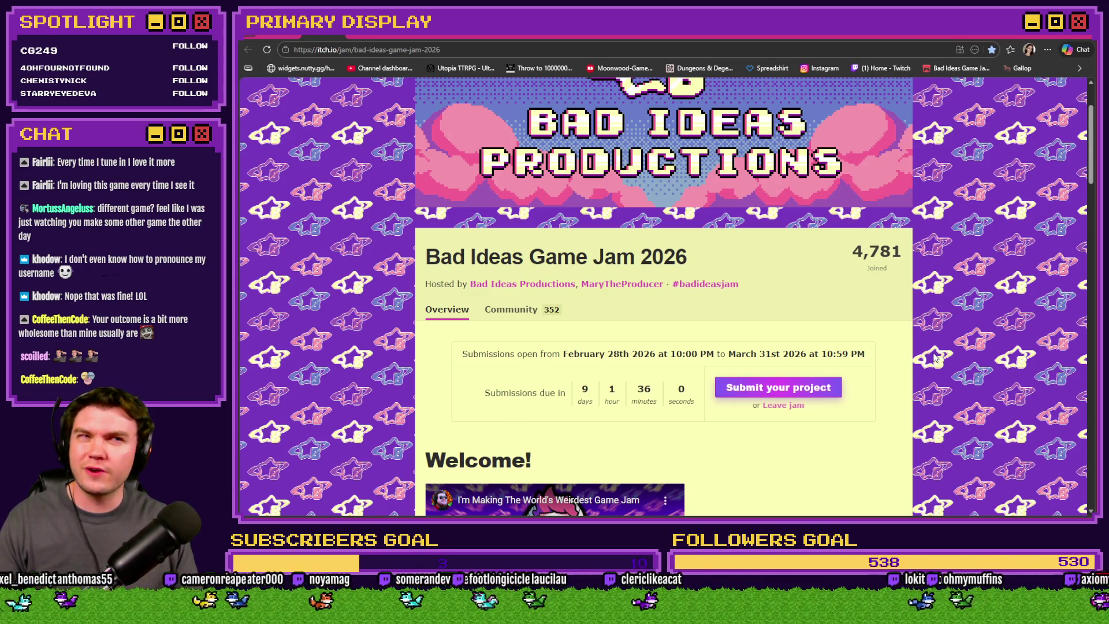
key("alt+Tab")
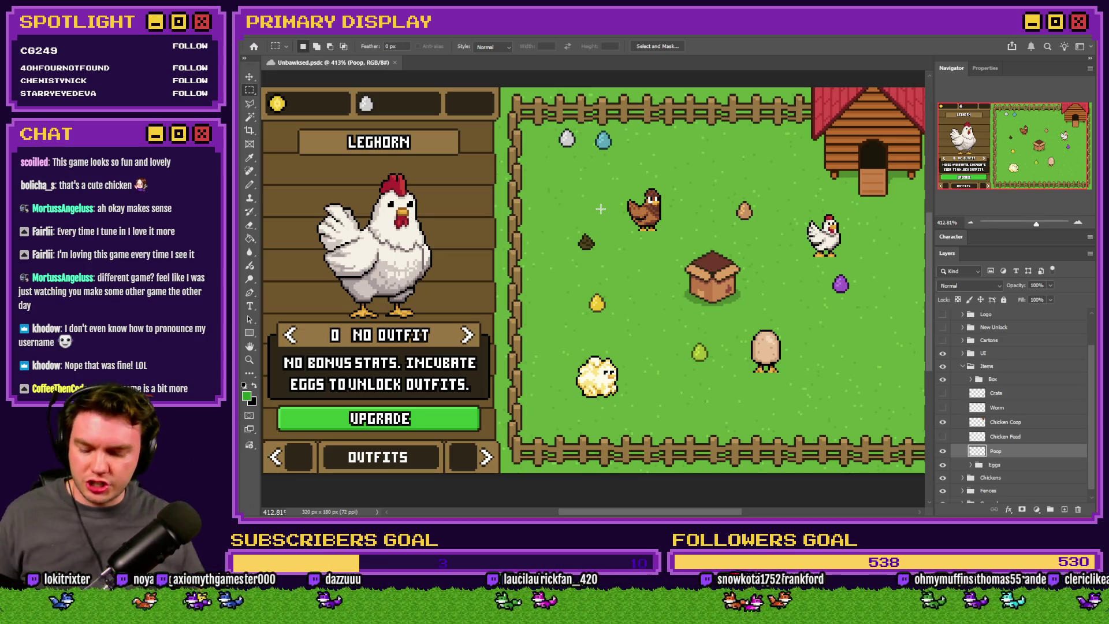
key("alt+Tab")
key("Tab")
key("Tab")
key("Tab")
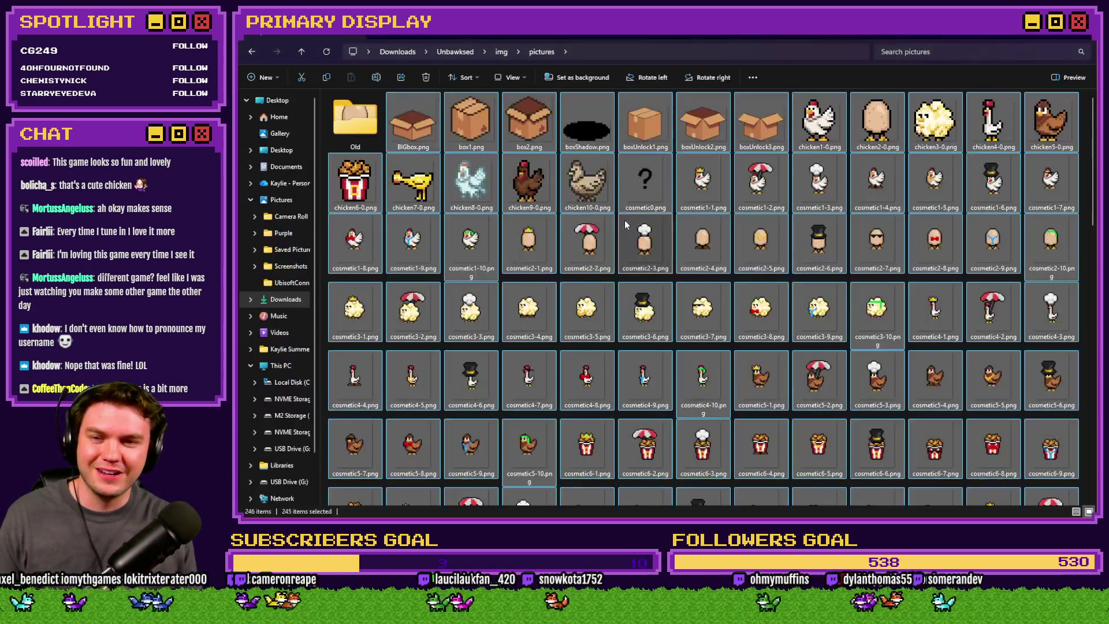
left_click(705, 191)
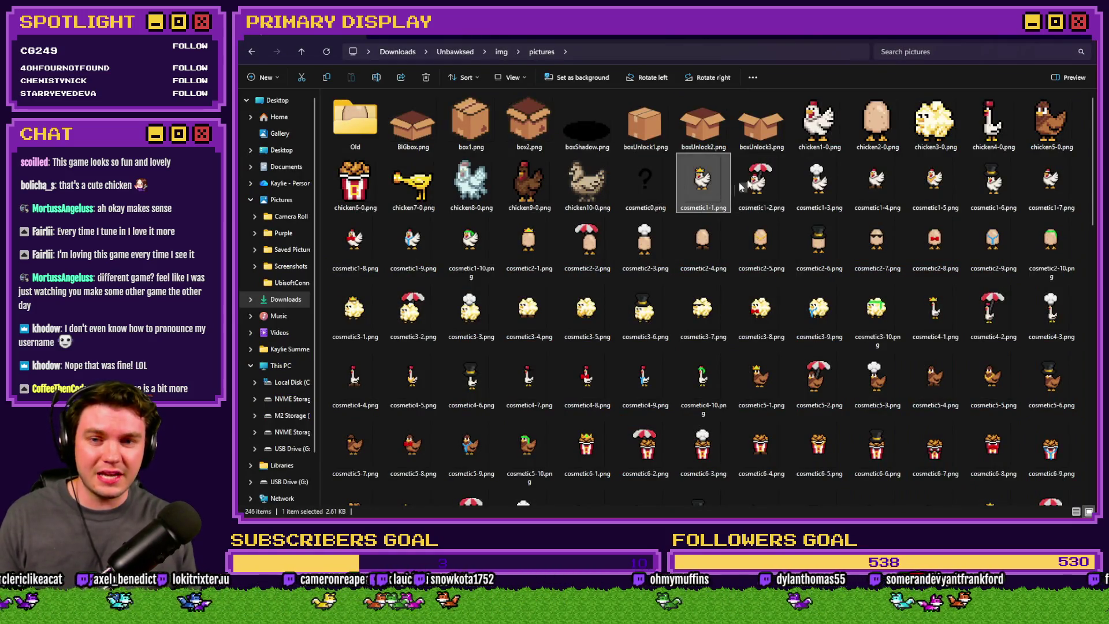
key("Return")
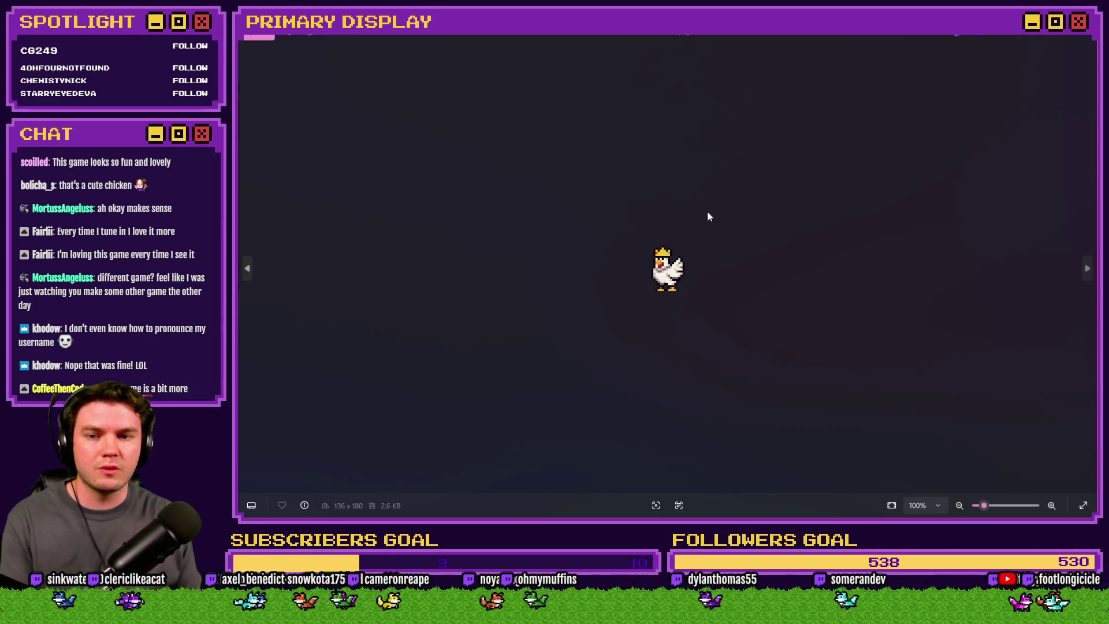
key("Right")
key("Right")
key("Right")
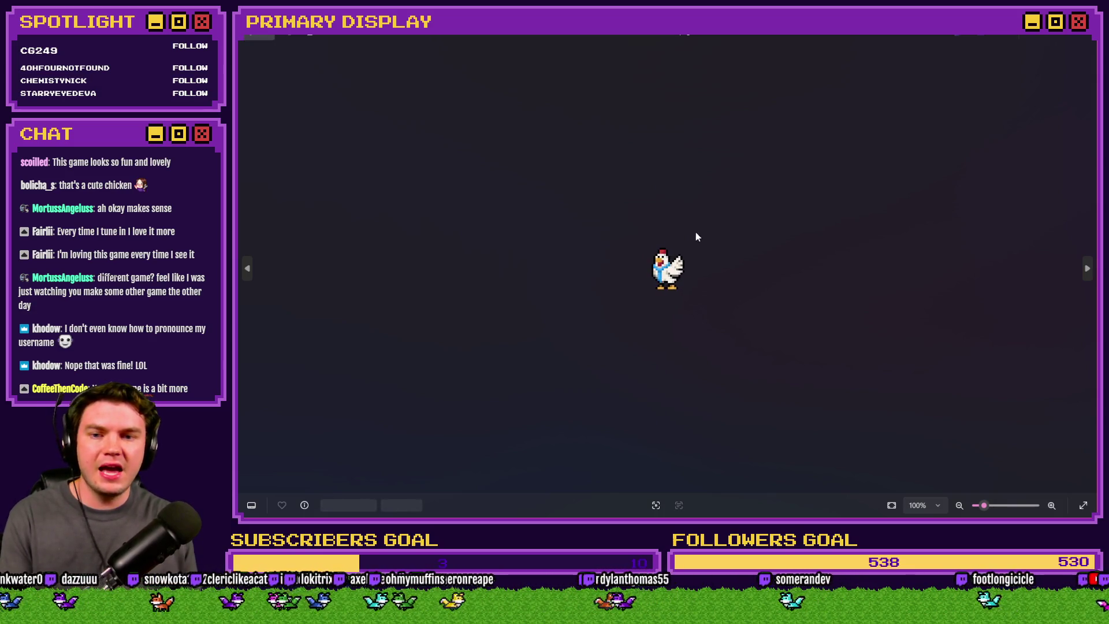
key("Right")
key("Right")
key("Right")
left_click(1079, 40)
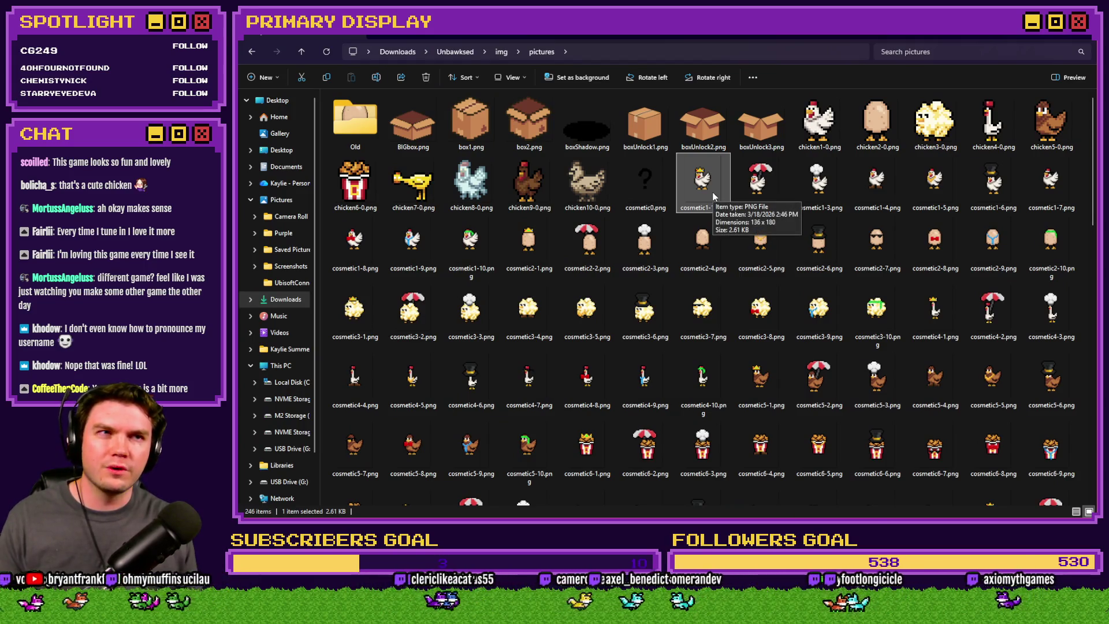
key("alt+Tab")
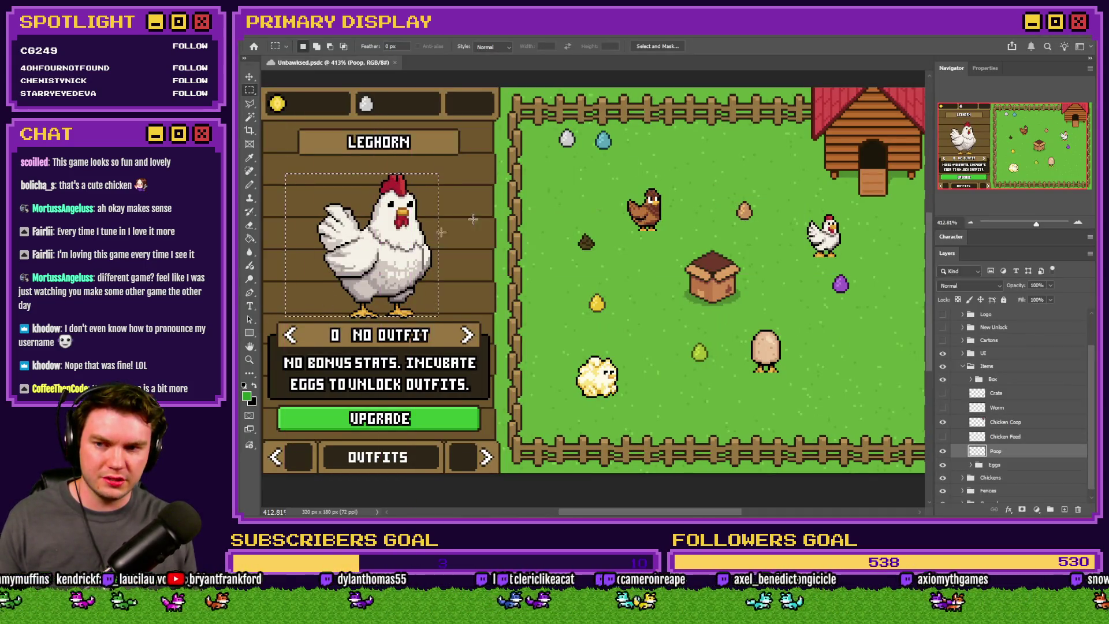
key("ctrl+d")
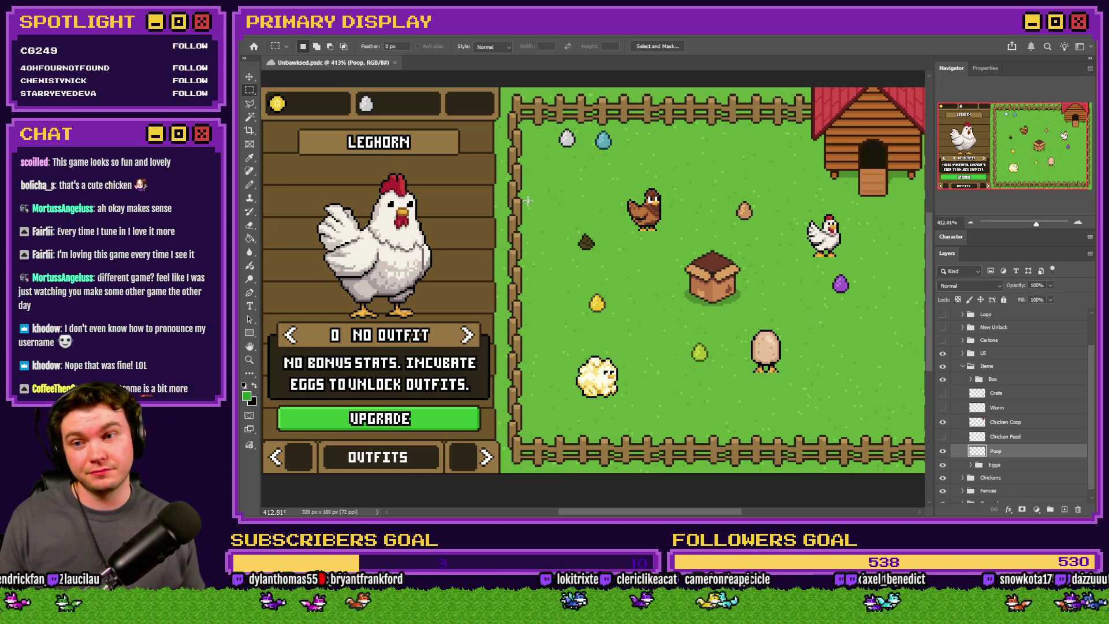
scroll(399, 221, "up", 1)
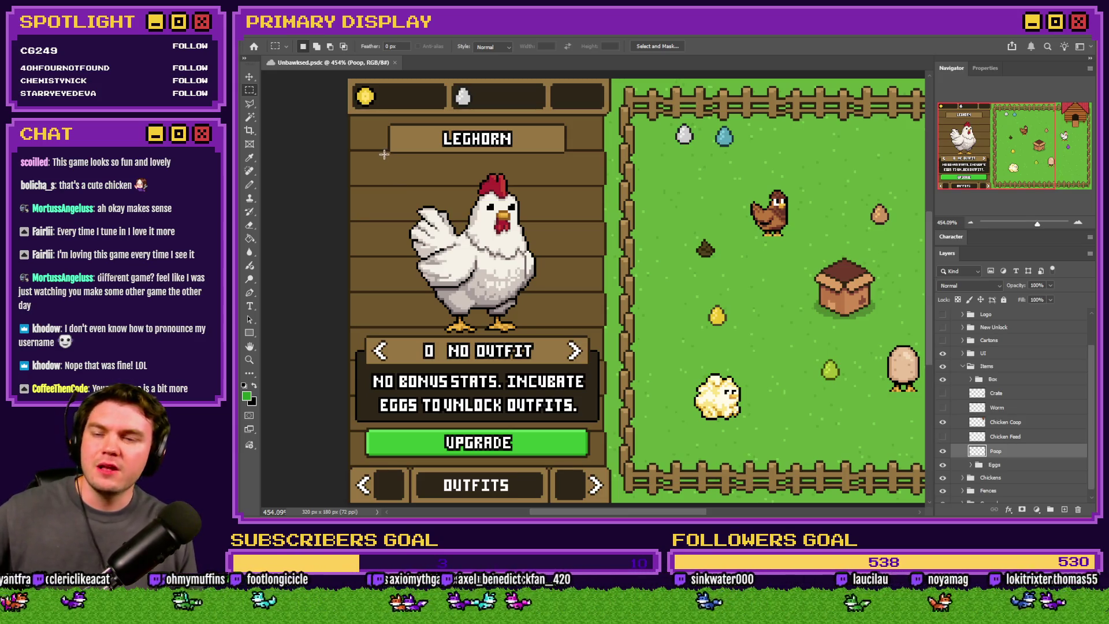
mouse_move(385, 122)
left_mouse_down()
mouse_move(601, 145)
mouse_move(589, 139)
mouse_move(598, 142)
mouse_move(571, 159)
left_mouse_up()
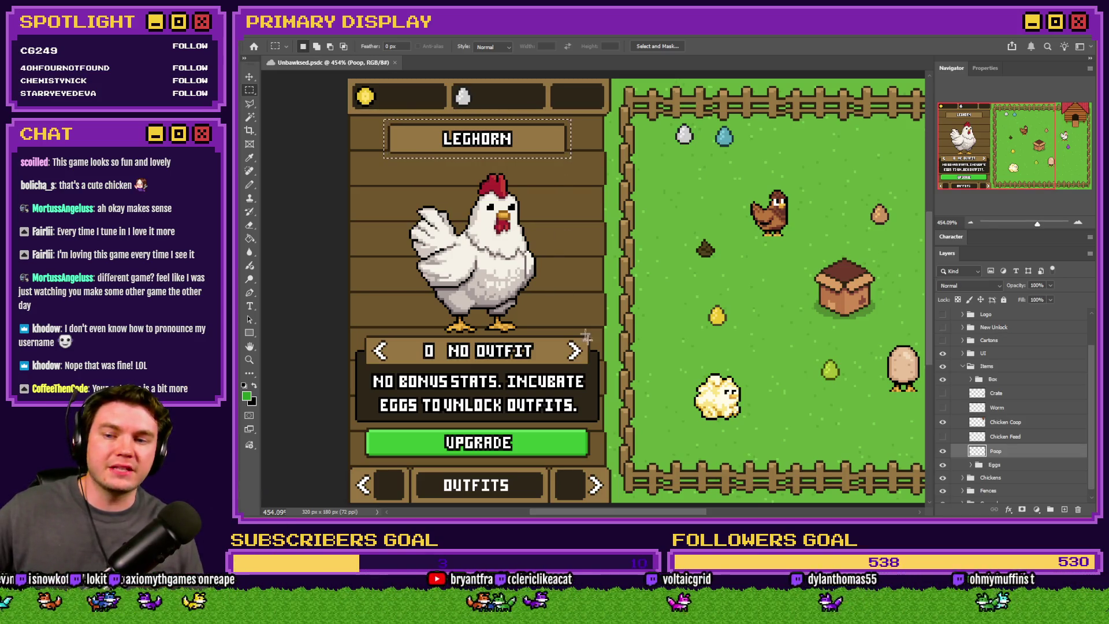
mouse_move(590, 338)
left_mouse_down()
mouse_move(381, 343)
mouse_move(382, 358)
mouse_move(595, 393)
mouse_move(588, 417)
mouse_move(370, 456)
left_mouse_up()
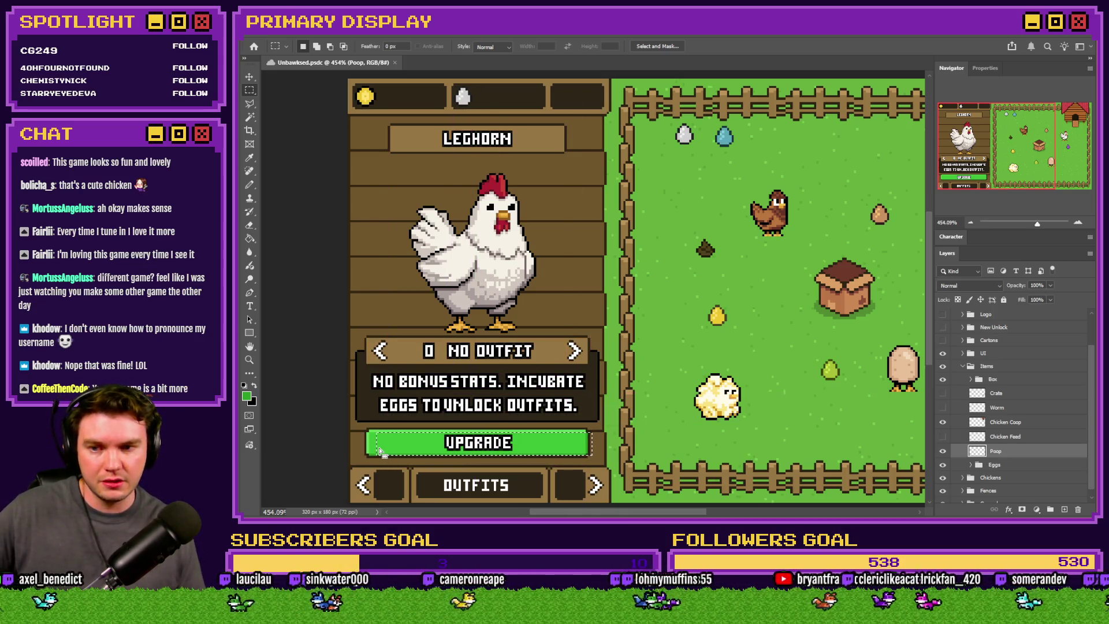
mouse_move(414, 169)
left_mouse_down()
mouse_move(520, 254)
mouse_move(549, 312)
mouse_move(569, 321)
left_mouse_up()
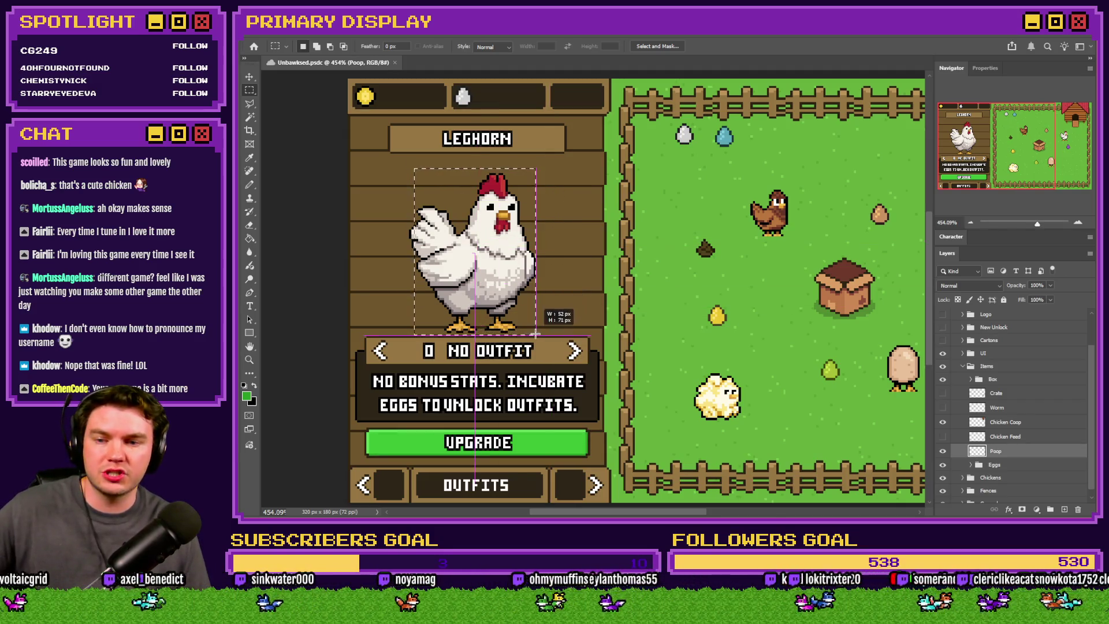
left_click(571, 321)
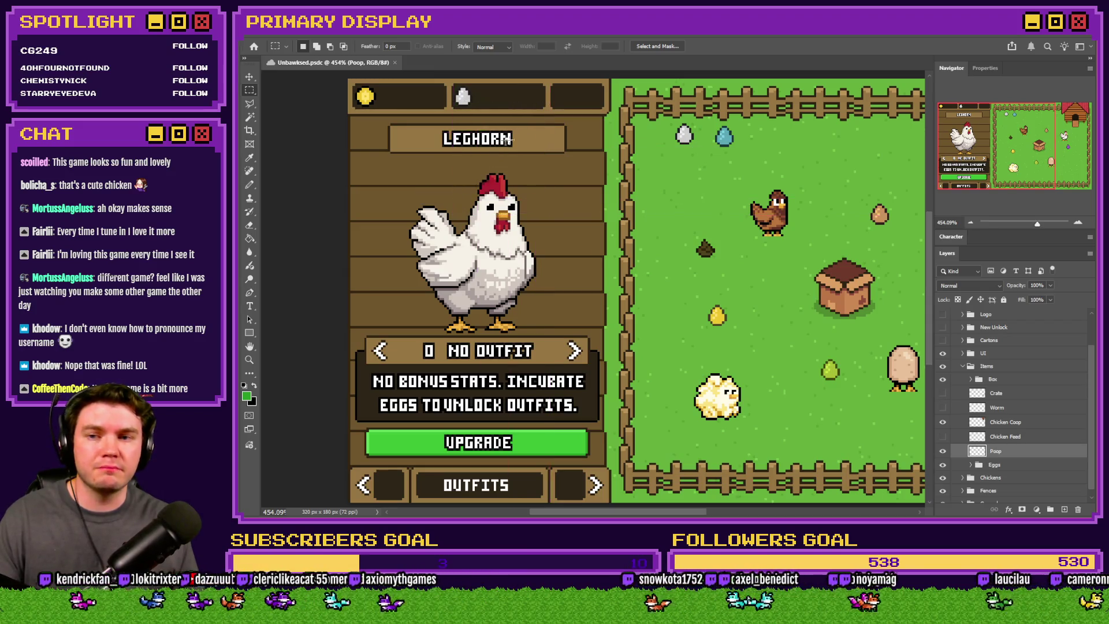
mouse_move(545, 124)
left_mouse_down()
mouse_move(529, 159)
mouse_move(462, 199)
left_mouse_up()
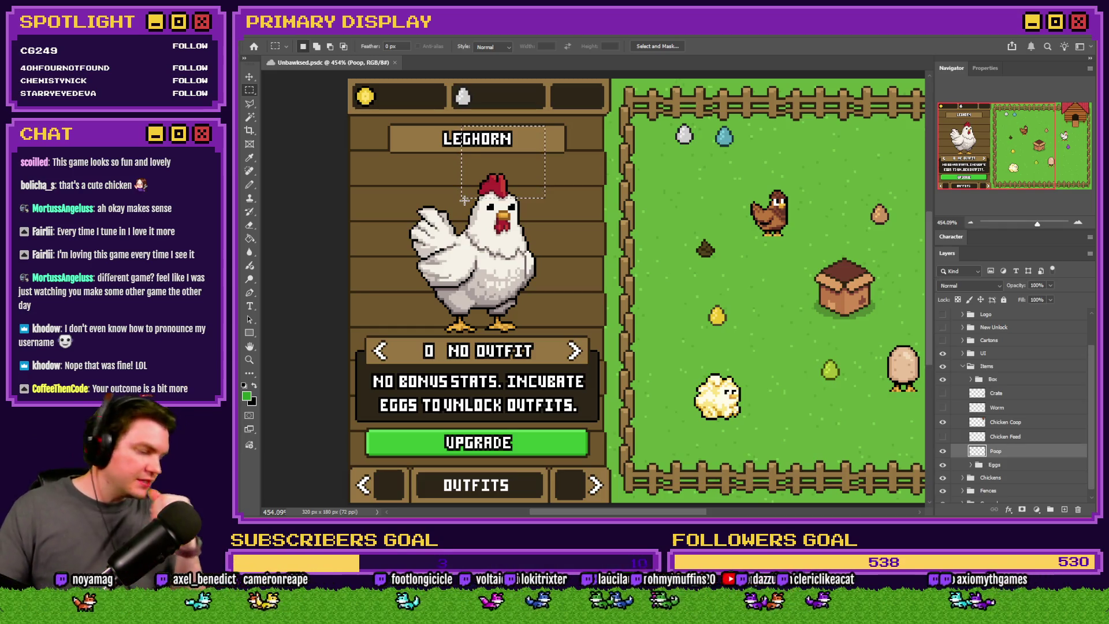
left_click(465, 200)
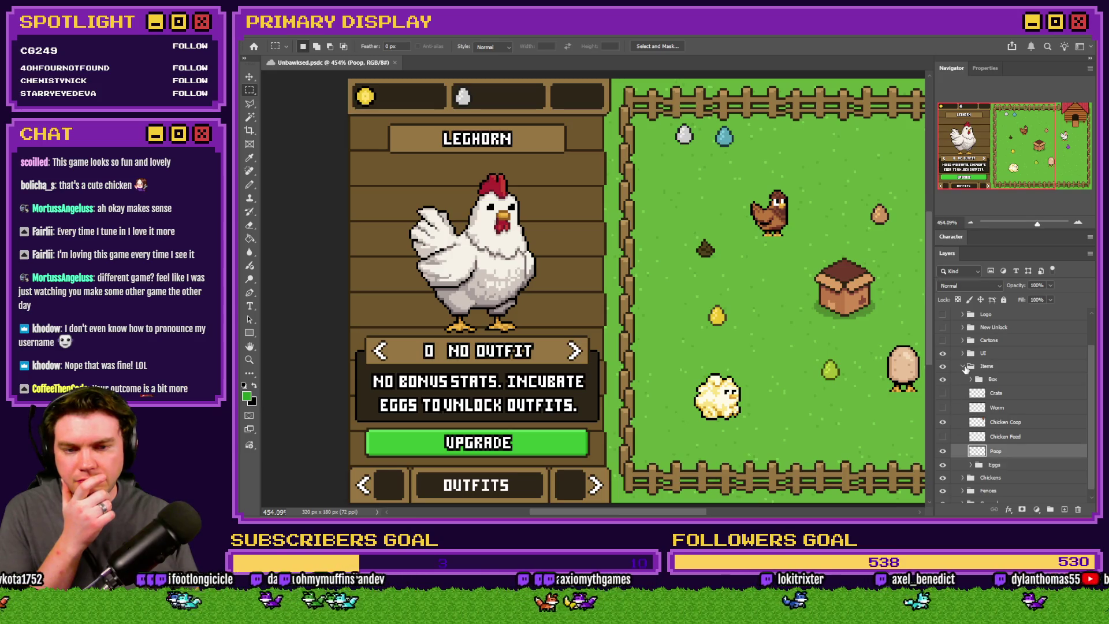
Step: Expand the Outfits layer group and select its Chicken Name layer
left_click(963, 366)
left_click(963, 392)
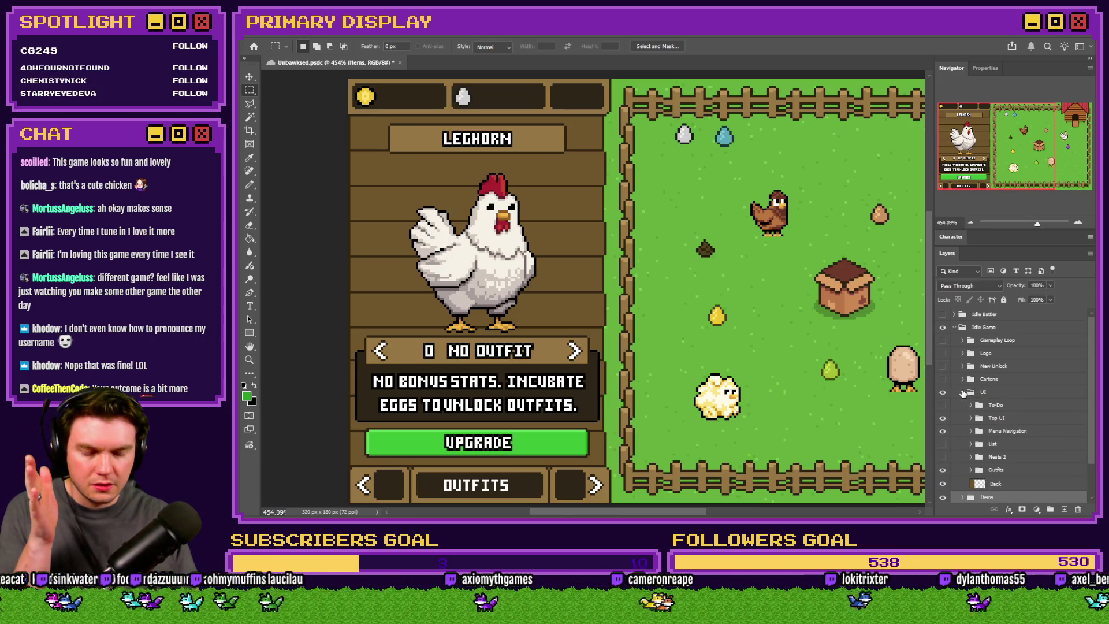
left_click(971, 431)
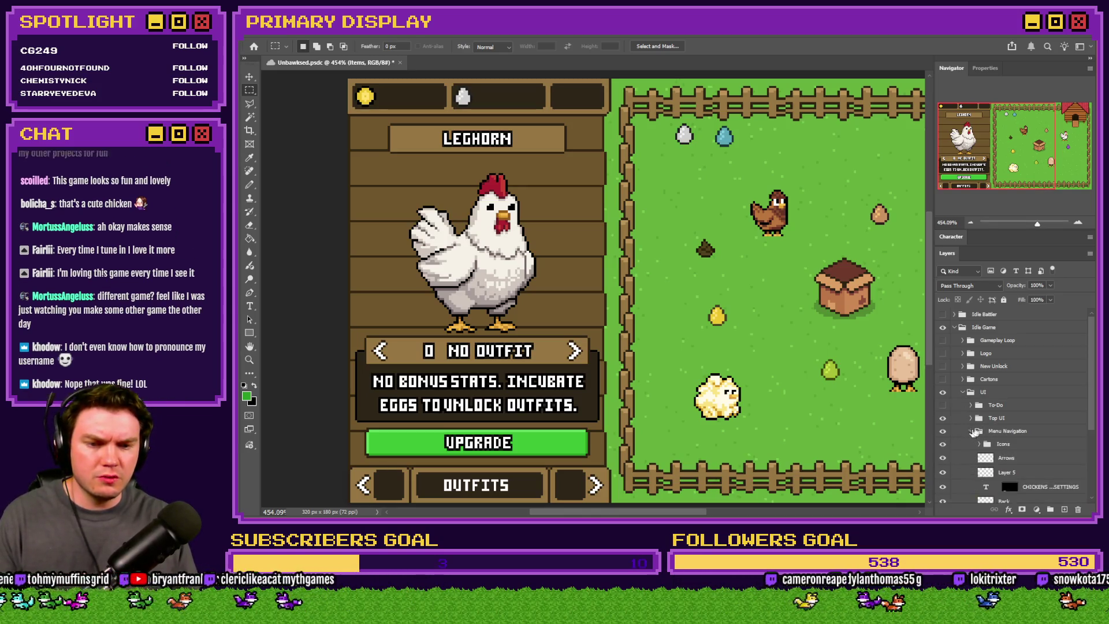
scroll(977, 423, "down", 3)
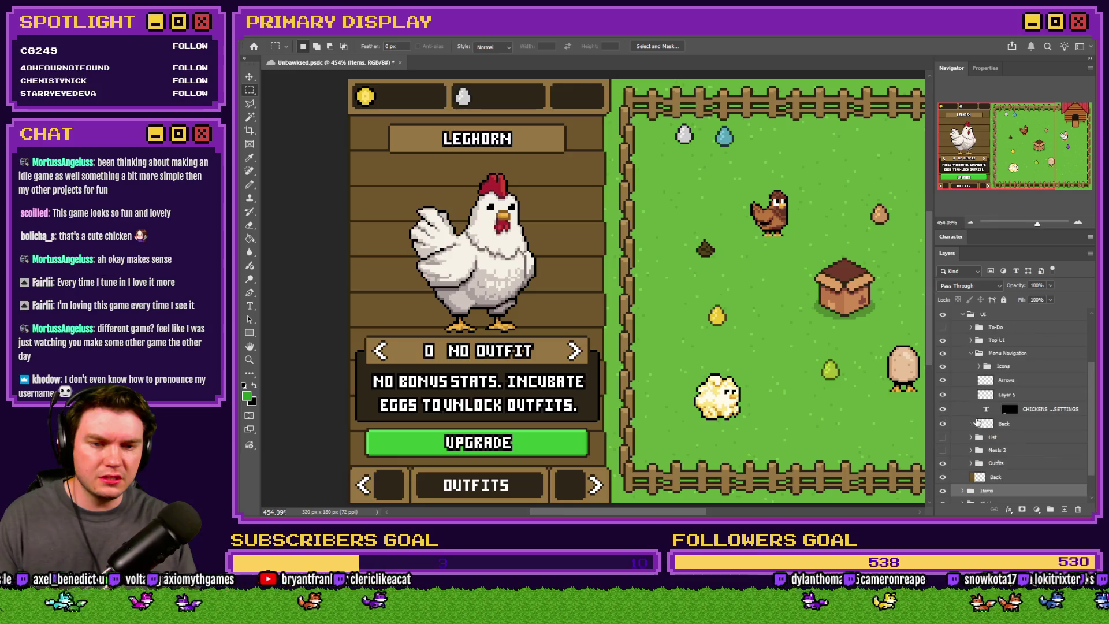
left_click(971, 328)
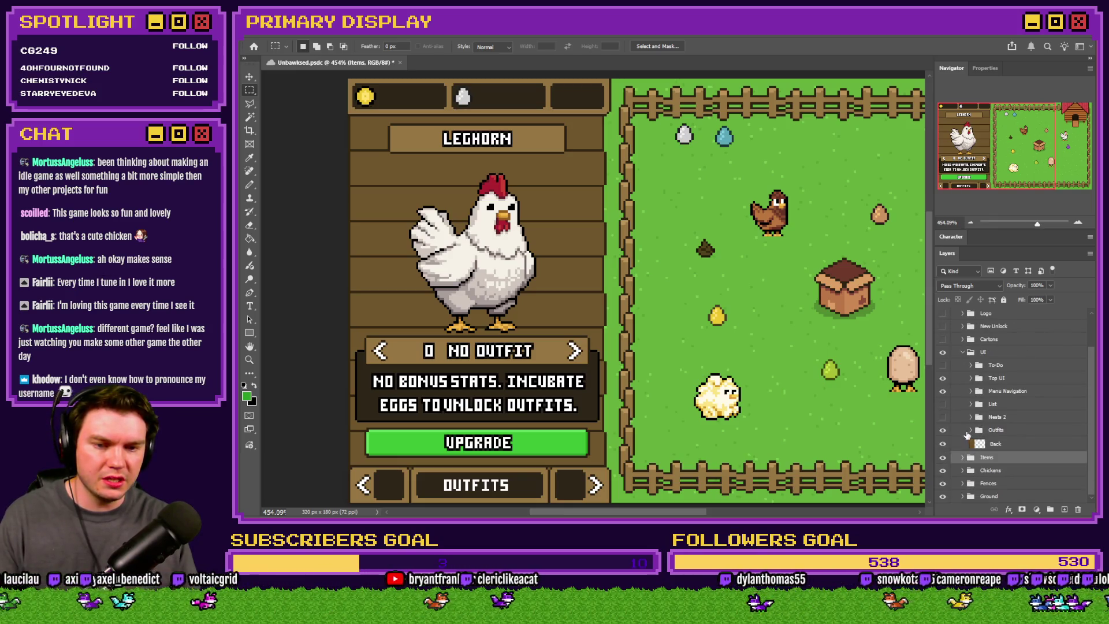
left_click(943, 430)
left_click(943, 430)
left_click(972, 431)
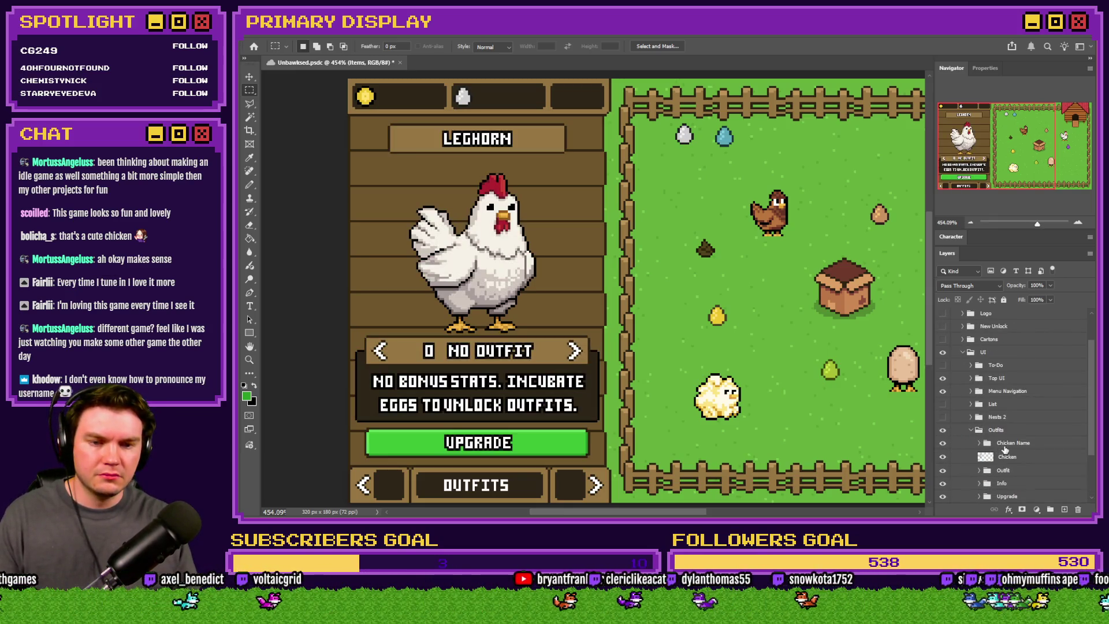
left_click(1005, 442)
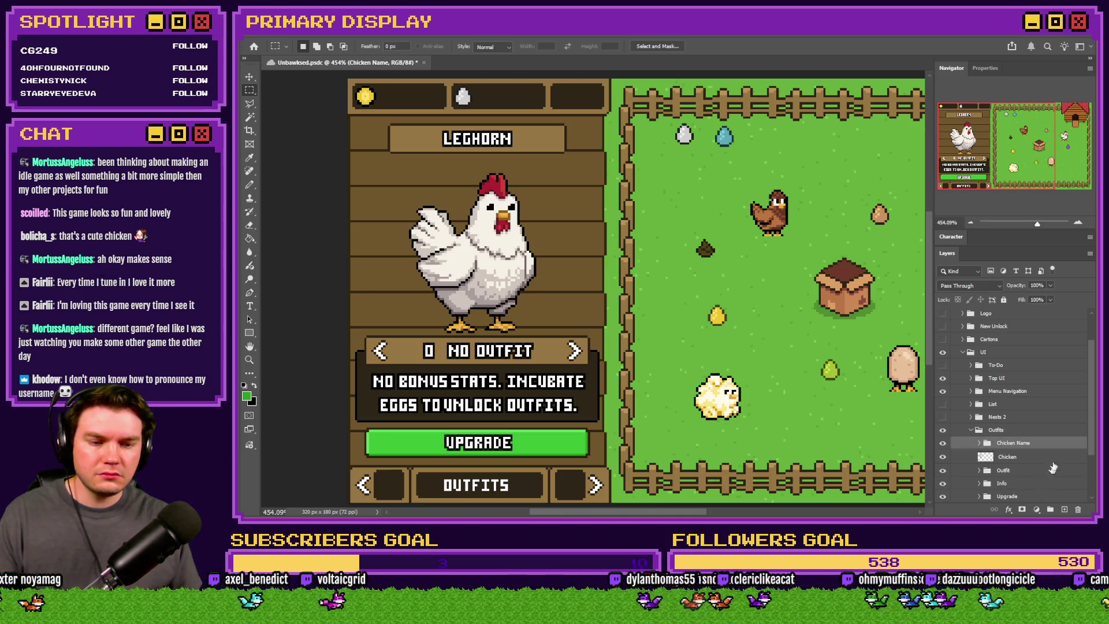
Step: Create a new group above Chicken Name and name it Cosmetics
left_click(1050, 509)
double_click(1006, 442)
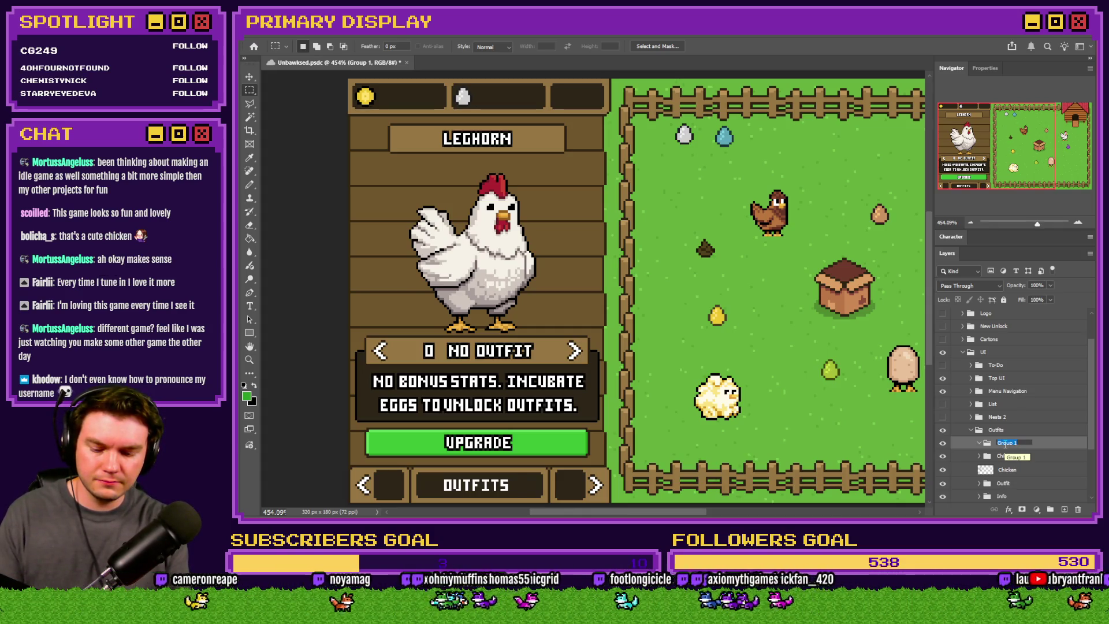
key("alt+Tab")
key("alt+Tab")
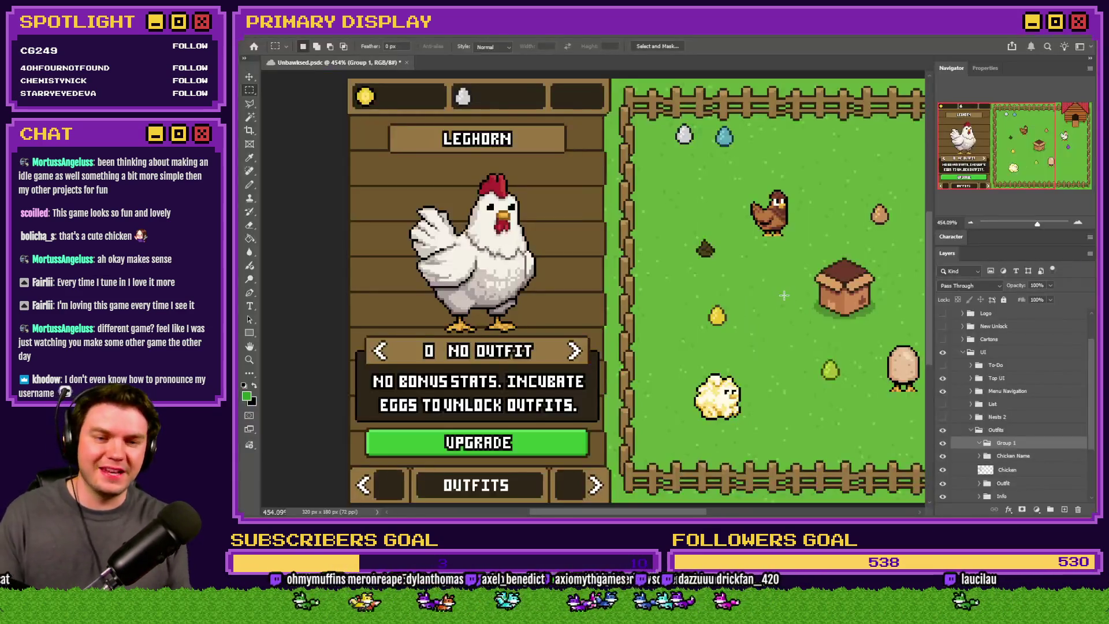
double_click(1007, 442)
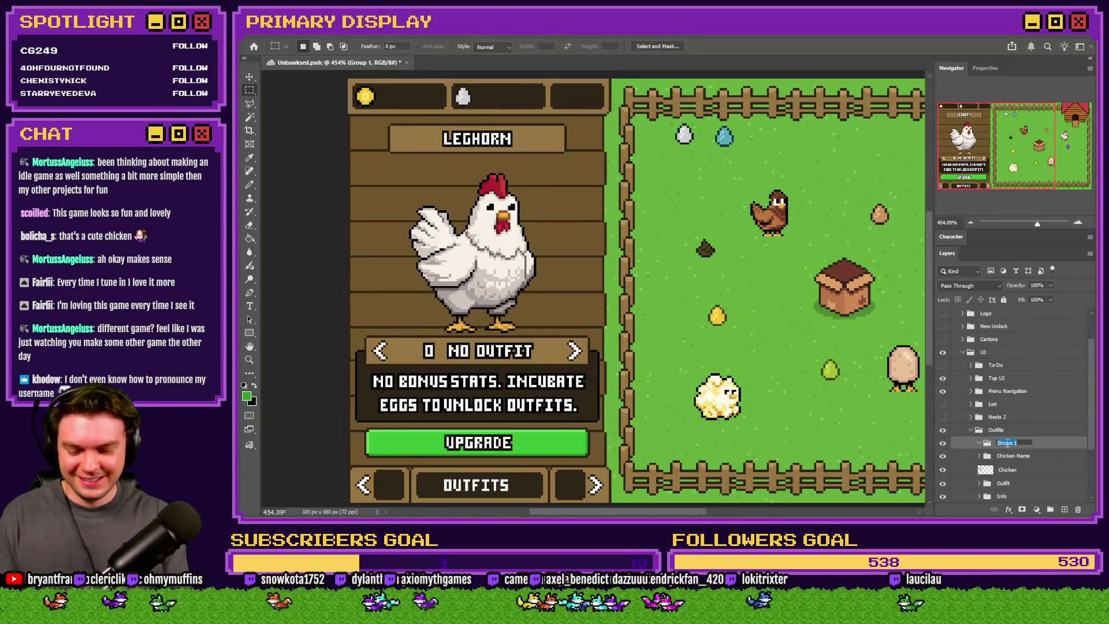
type("Contents")
key("Return")
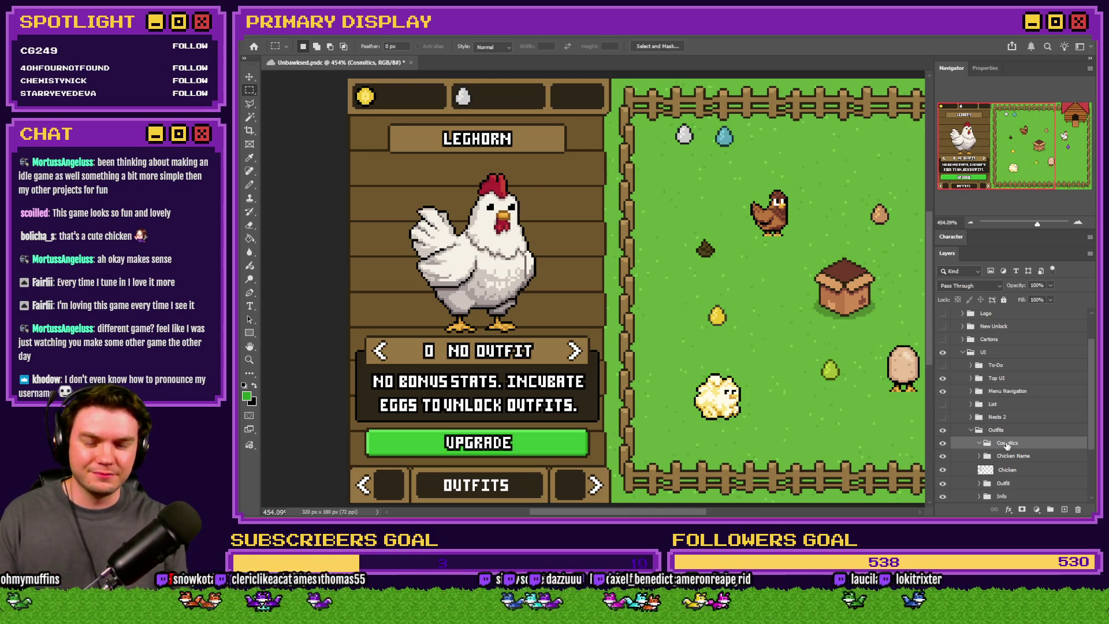
double_click(1014, 444)
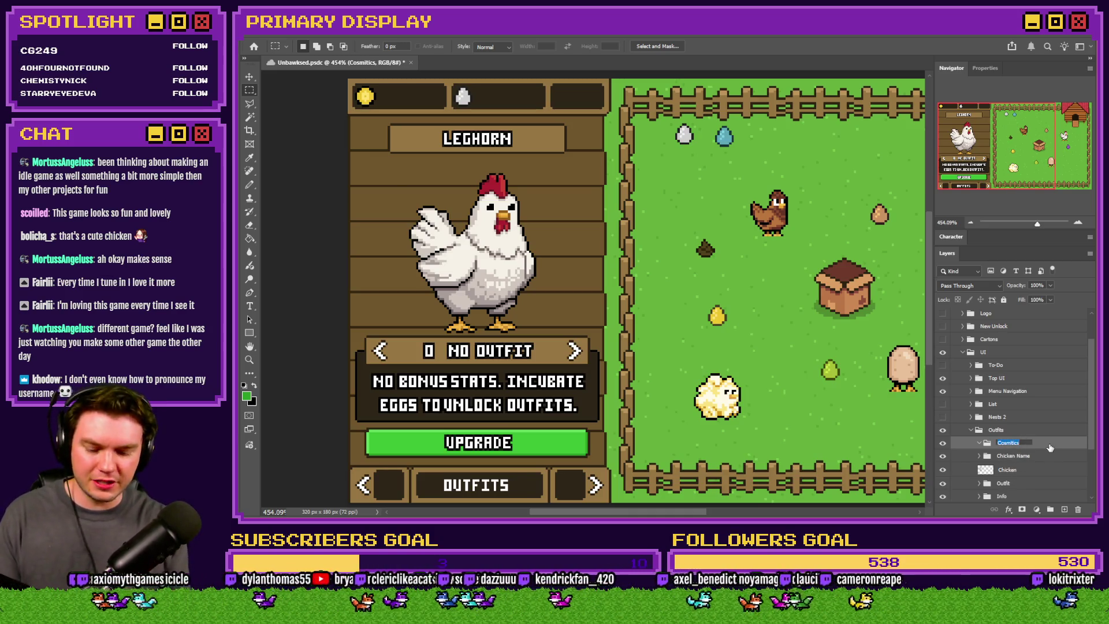
type("Cosmetics")
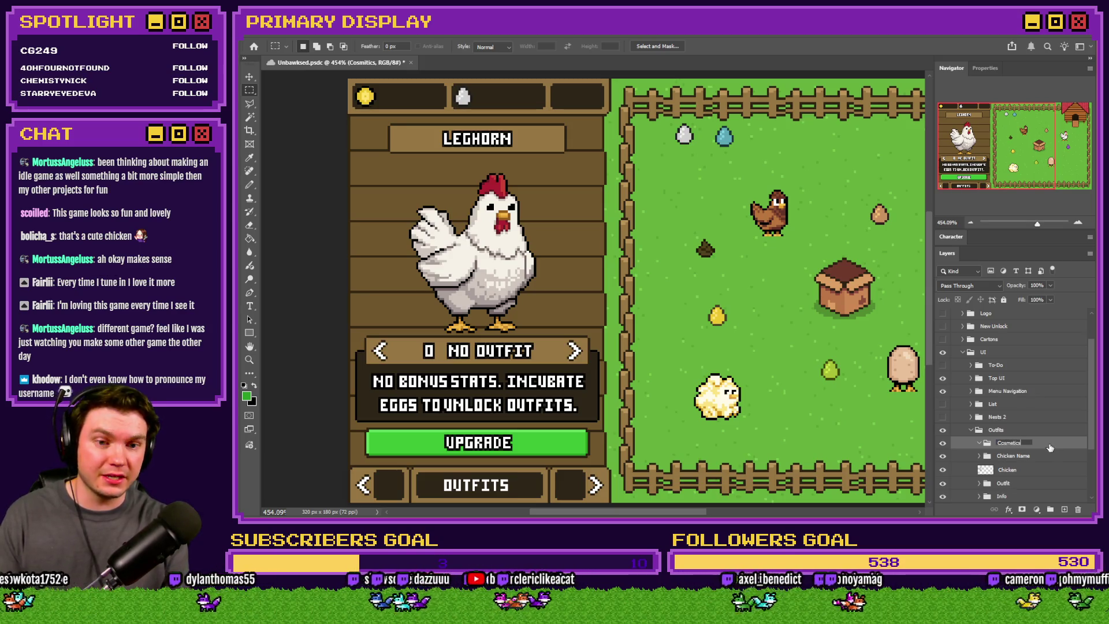
key("Return")
Step: Add a new layer named Crown inside the Cosmetics group
key("ctrl+shift+alt+n")
double_click(1016, 455)
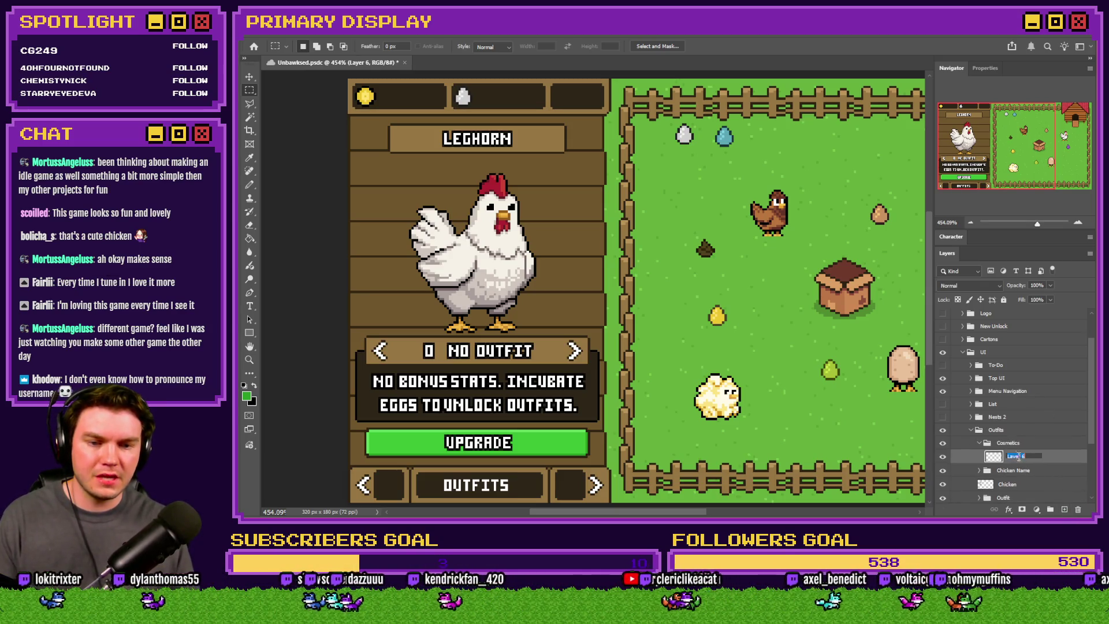
type("Crown")
key("Return")
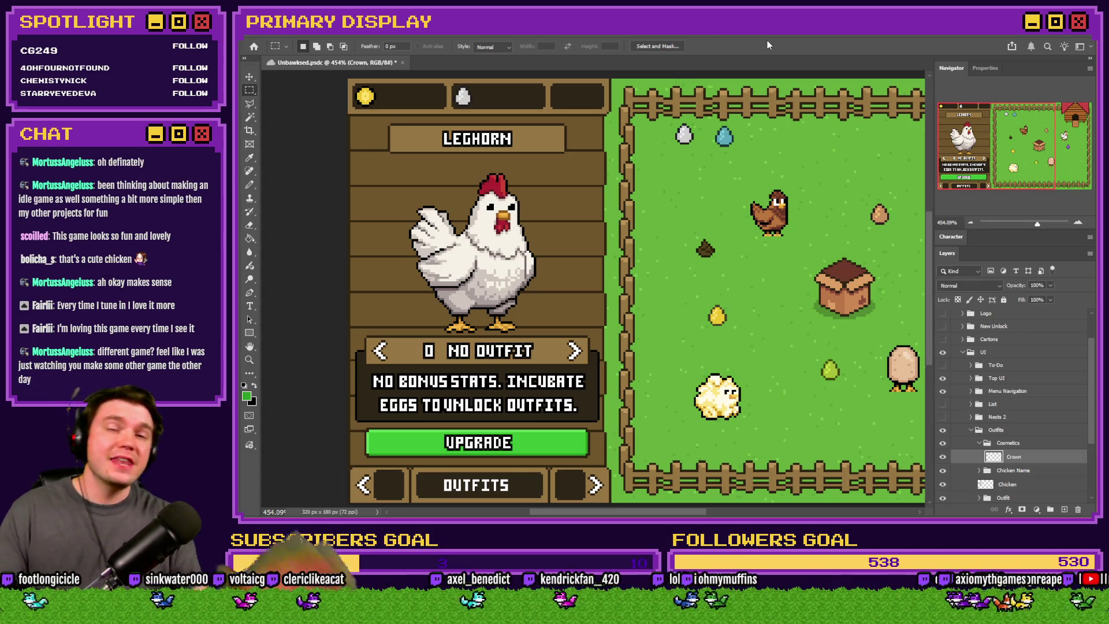
Step: Leave Photoshop with the empty Crown layer in place and switch to another window
key("alt+Tab")
key("alt+Tab")
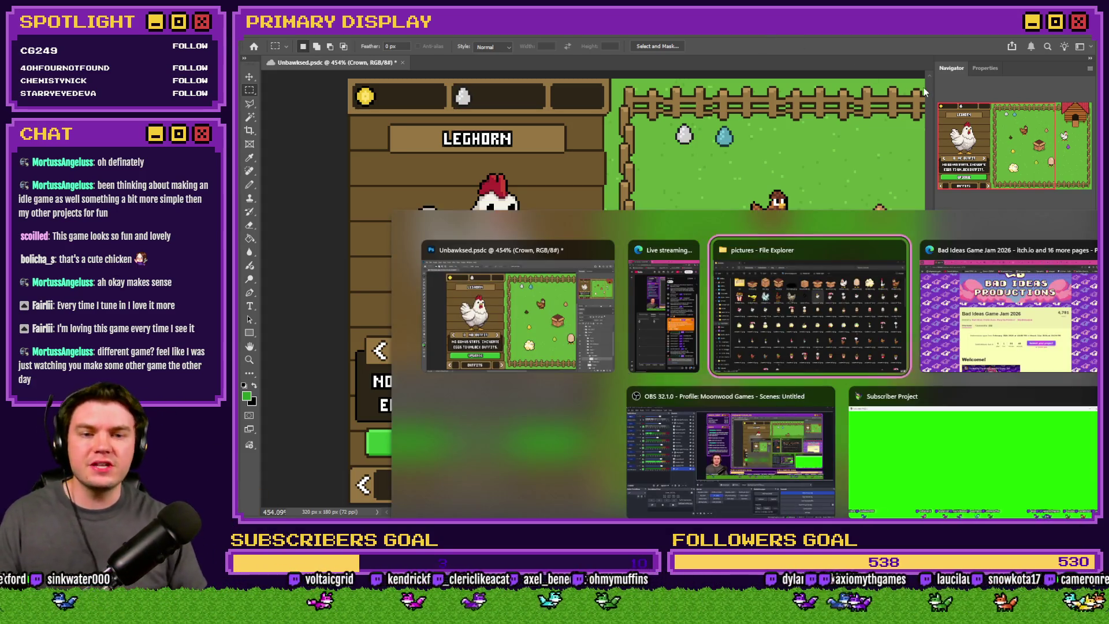
Step: Playtest the game in RPG Maker MZ, add money repeatedly, and buy and unlock the free Leghorn
key("alt+Tab")
left_click(871, 57)
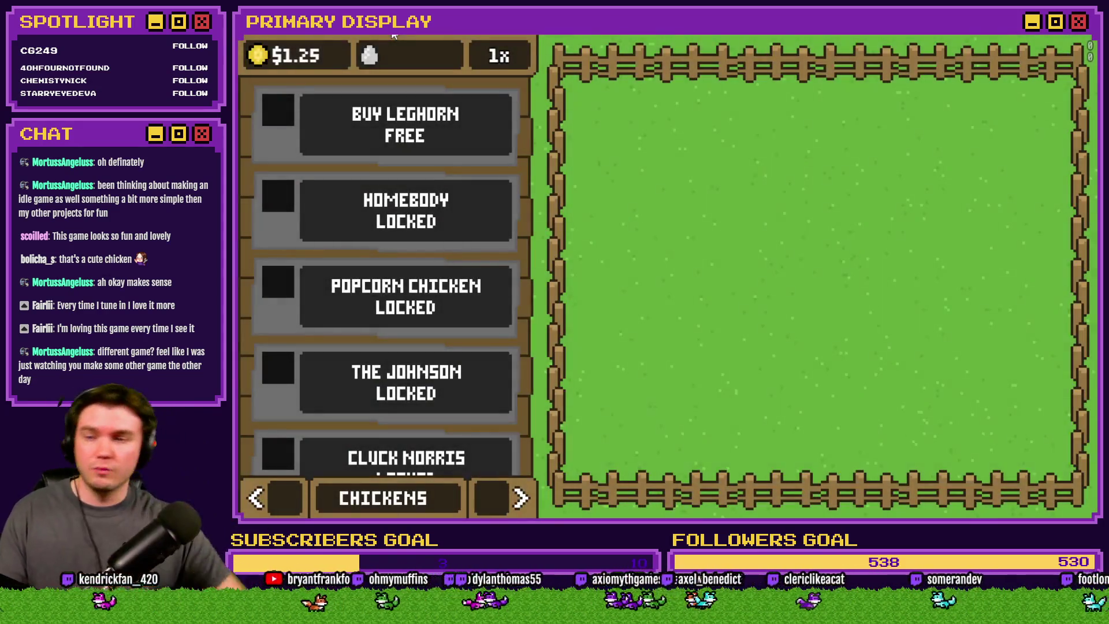
left_click(262, 61)
left_click(258, 61)
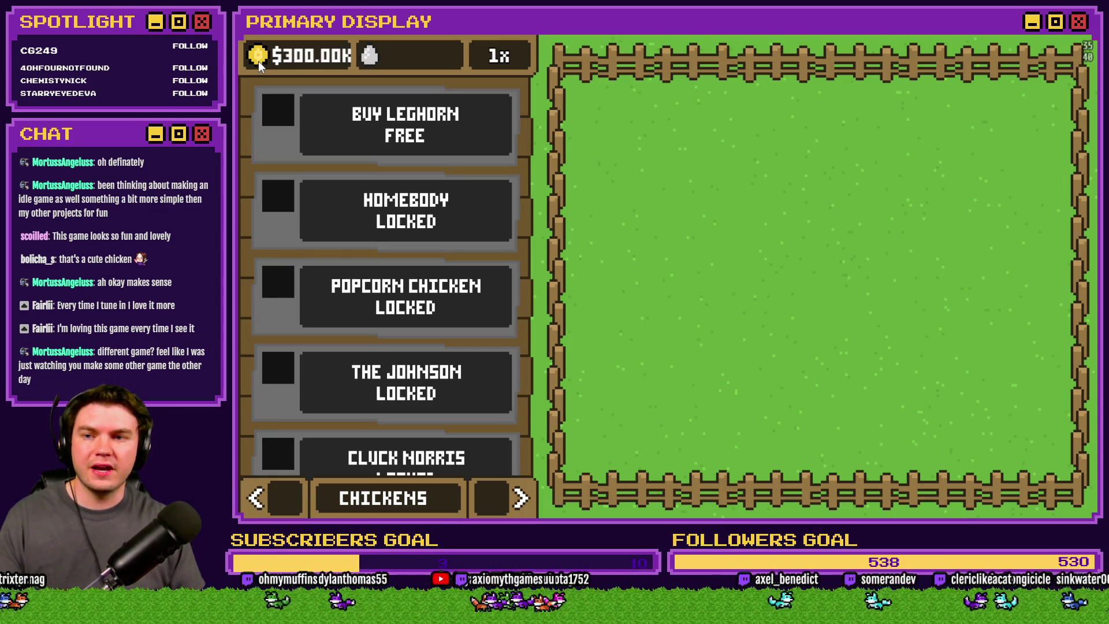
left_click(258, 61)
left_click(257, 59)
left_click(258, 59)
left_click(258, 59)
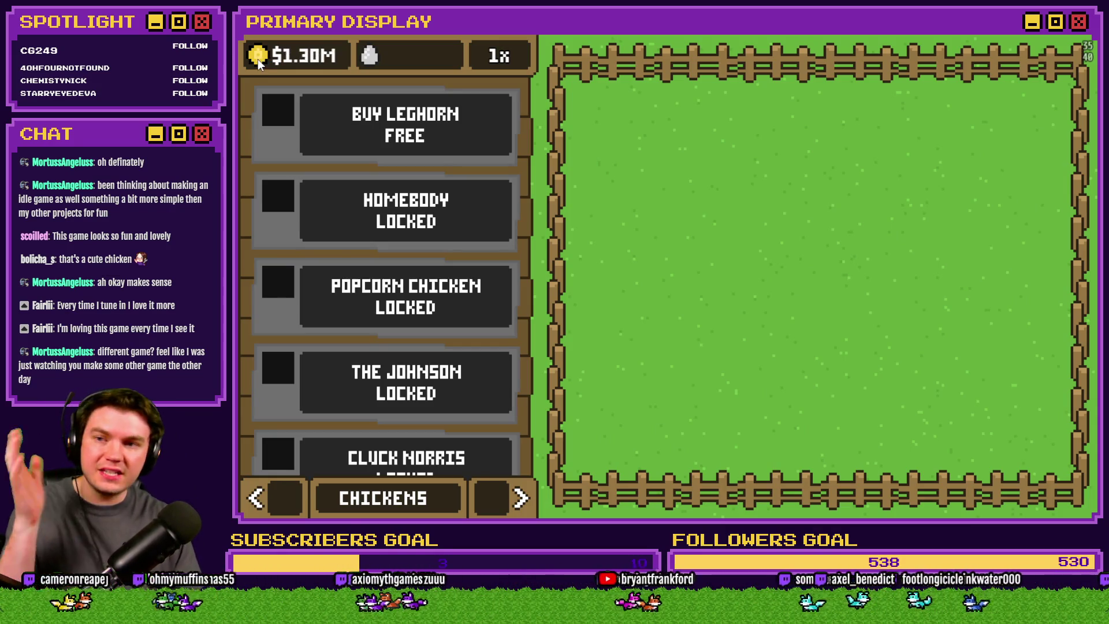
left_click(258, 59)
left_click(365, 122)
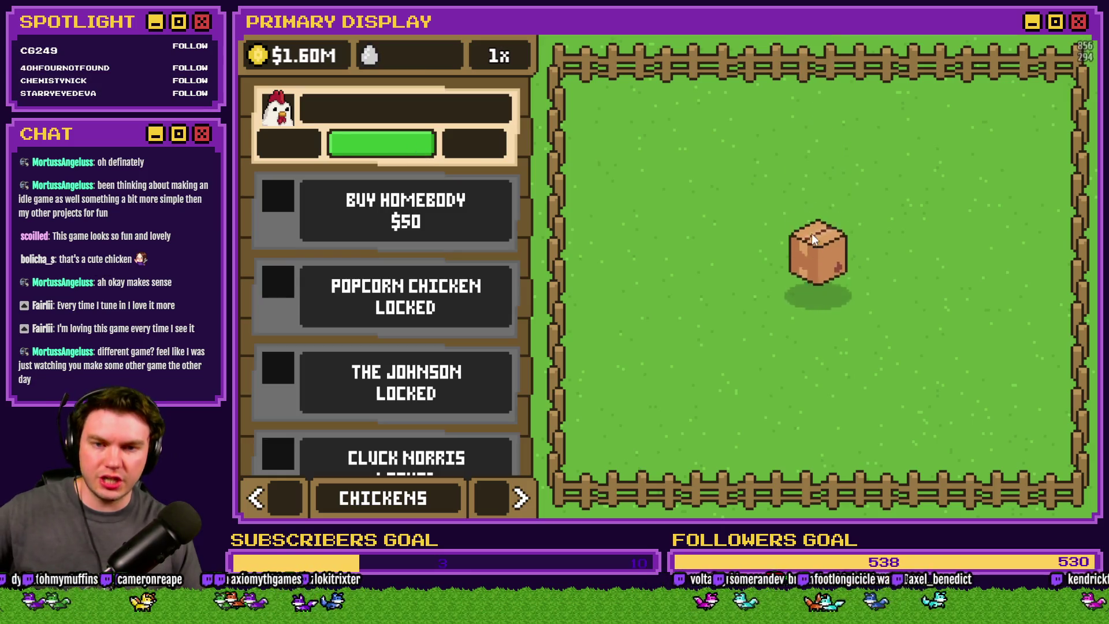
left_click(820, 288)
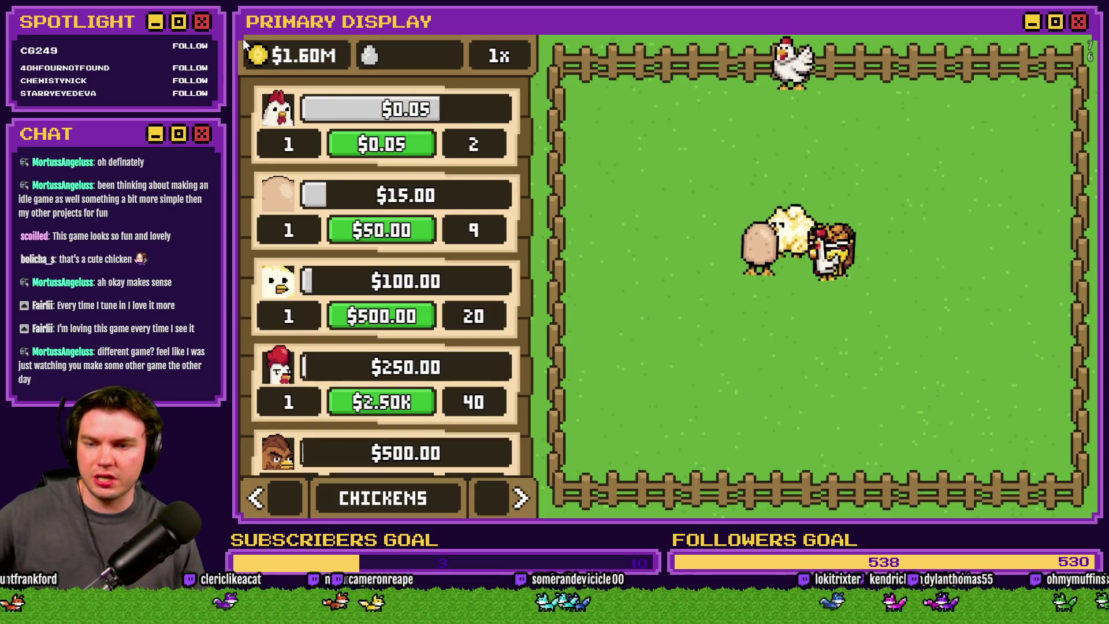
Step: Buy second $1.00M, $500.00K and $100.00K chickens plus four more Leghorns, then close the playtest
scroll(484, 354, "down", 5)
scroll(484, 353, "down", 3)
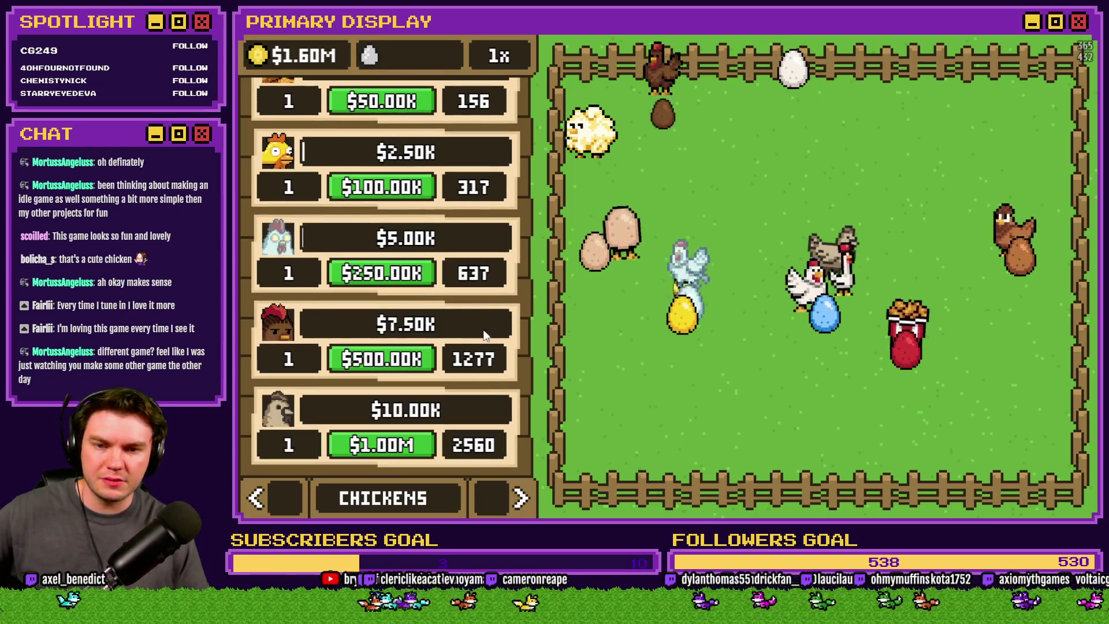
left_click(398, 444)
left_click(381, 359)
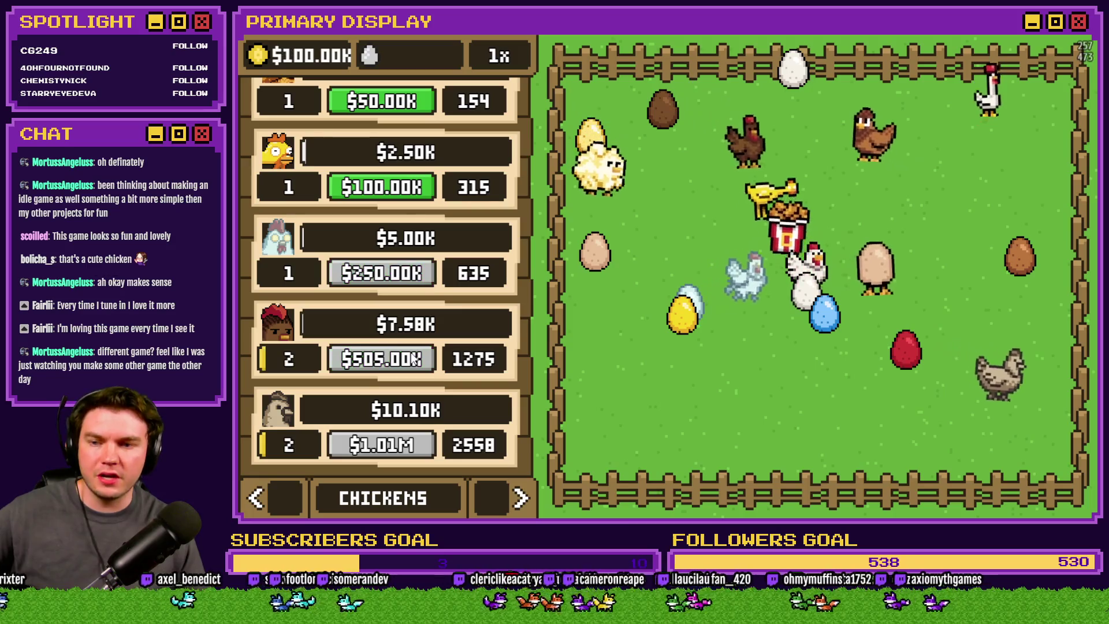
left_click(381, 187)
scroll(457, 431, "up", 2)
scroll(456, 431, "up", 5)
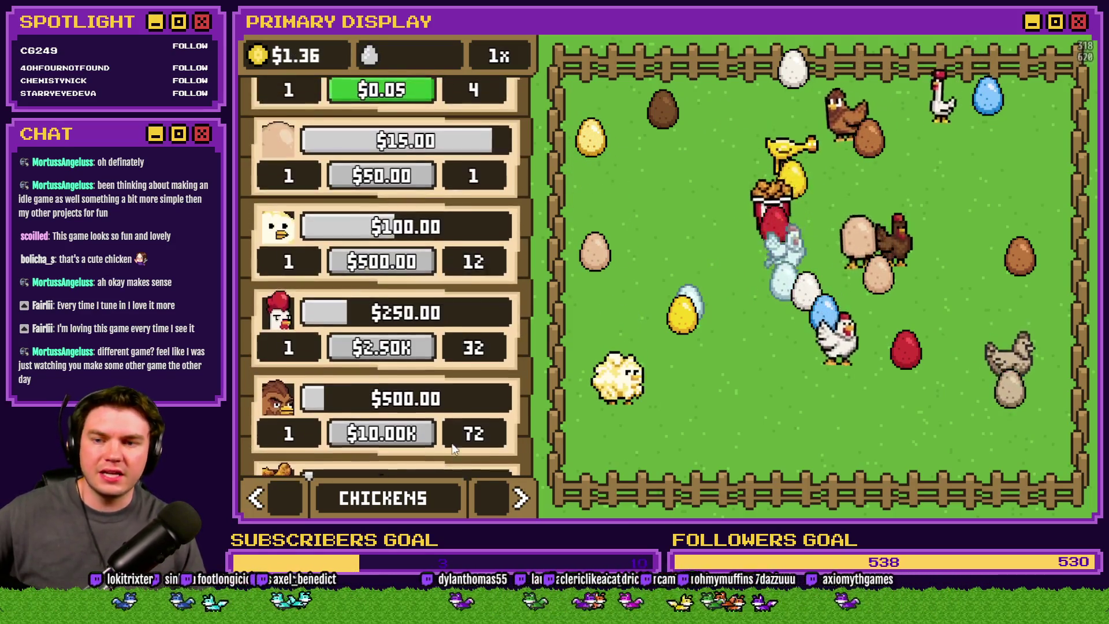
left_click(403, 134)
left_click(404, 134)
left_click(404, 134)
left_click(404, 136)
left_click(404, 137)
left_click(404, 137)
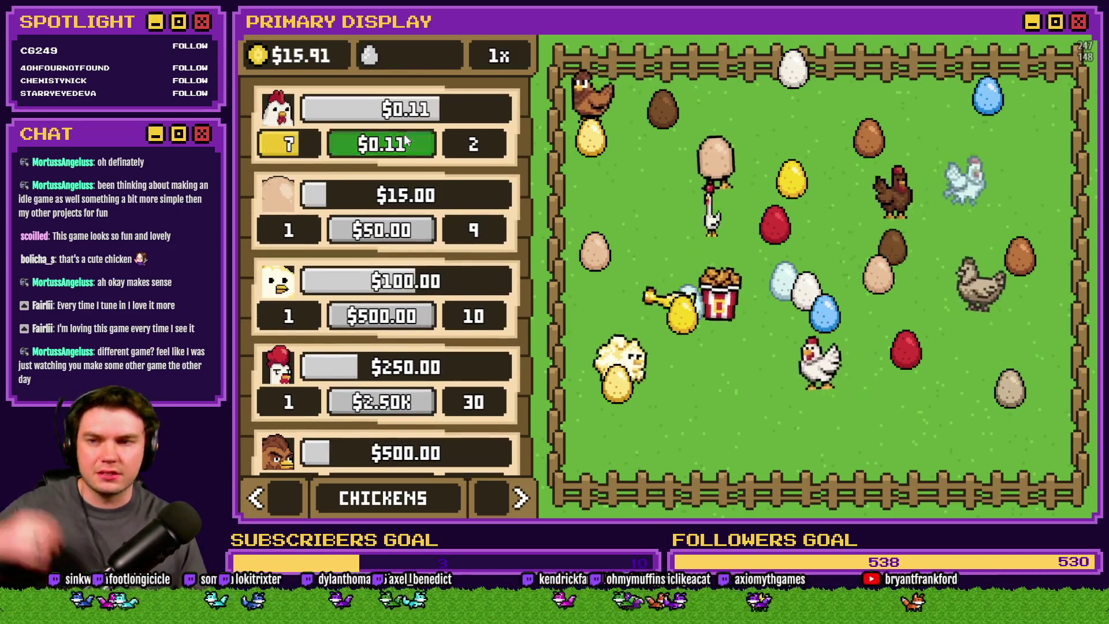
left_click(404, 136)
left_click(404, 136)
left_click(393, 139)
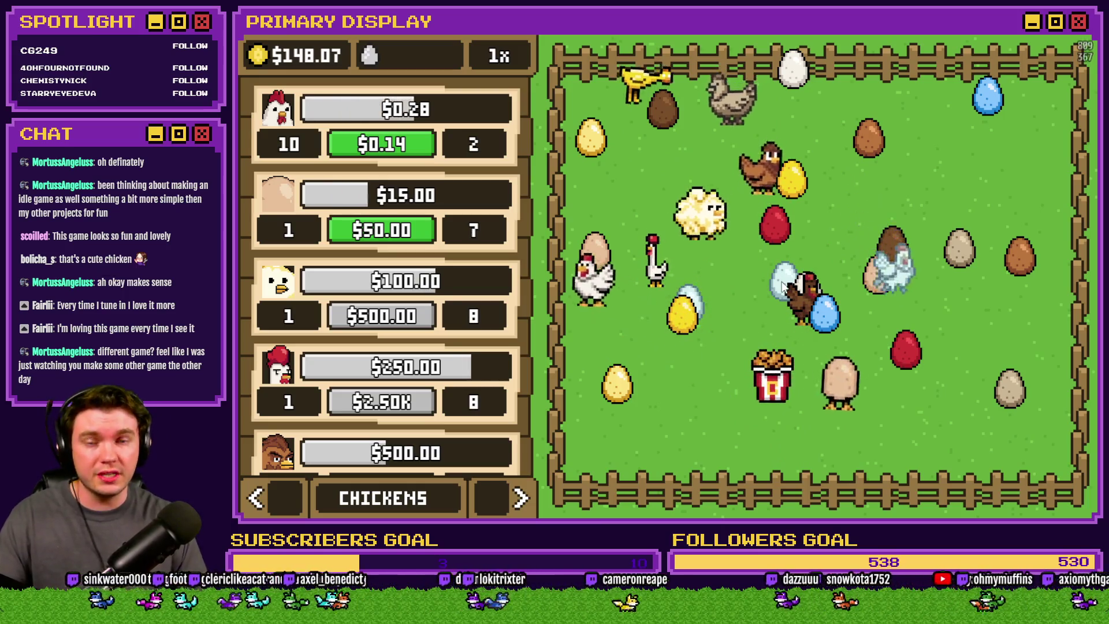
left_click(1080, 29)
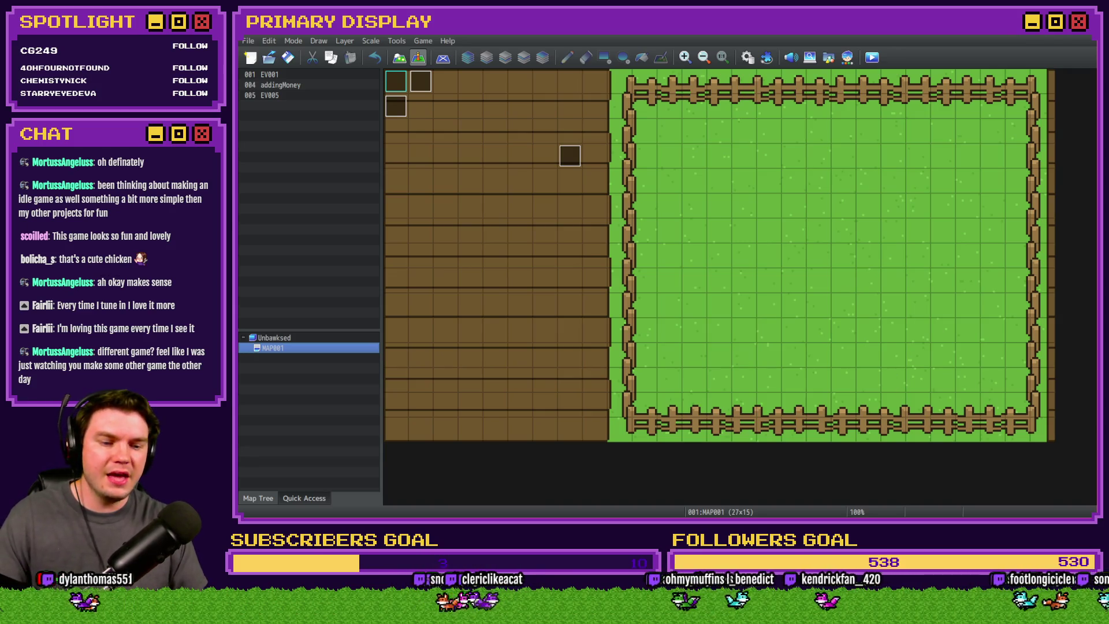
Step: Return from the RPG Maker MZ editor to the Photoshop mockup
key("alt+Tab")
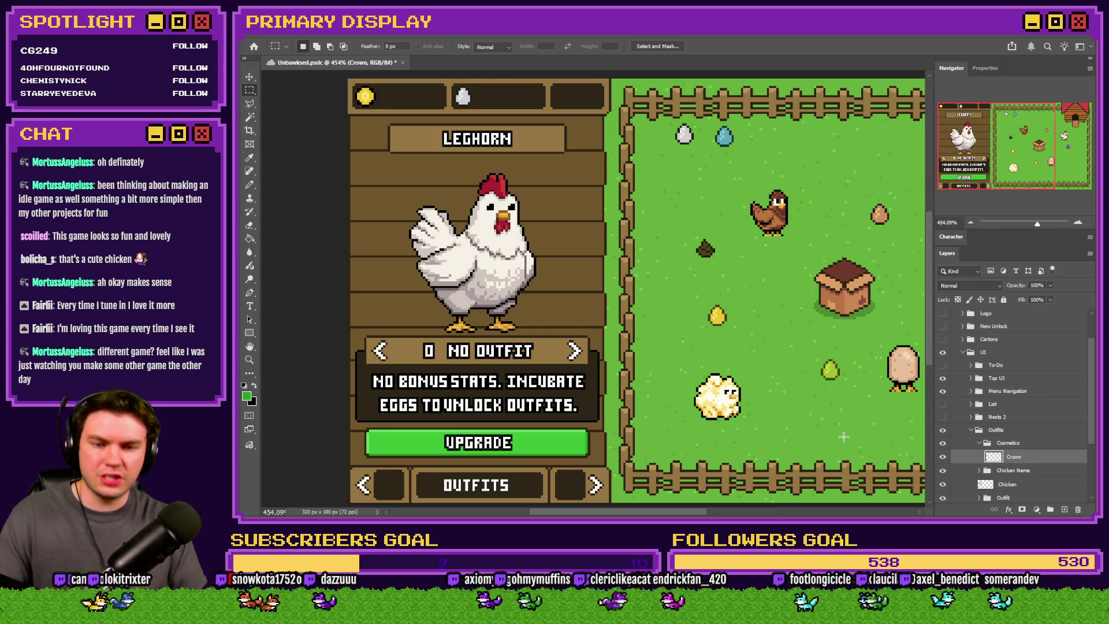
Step: Glance at the File Explorer pictures folder, then open and close Photoshop's foreground colour picker
key("alt+Tab")
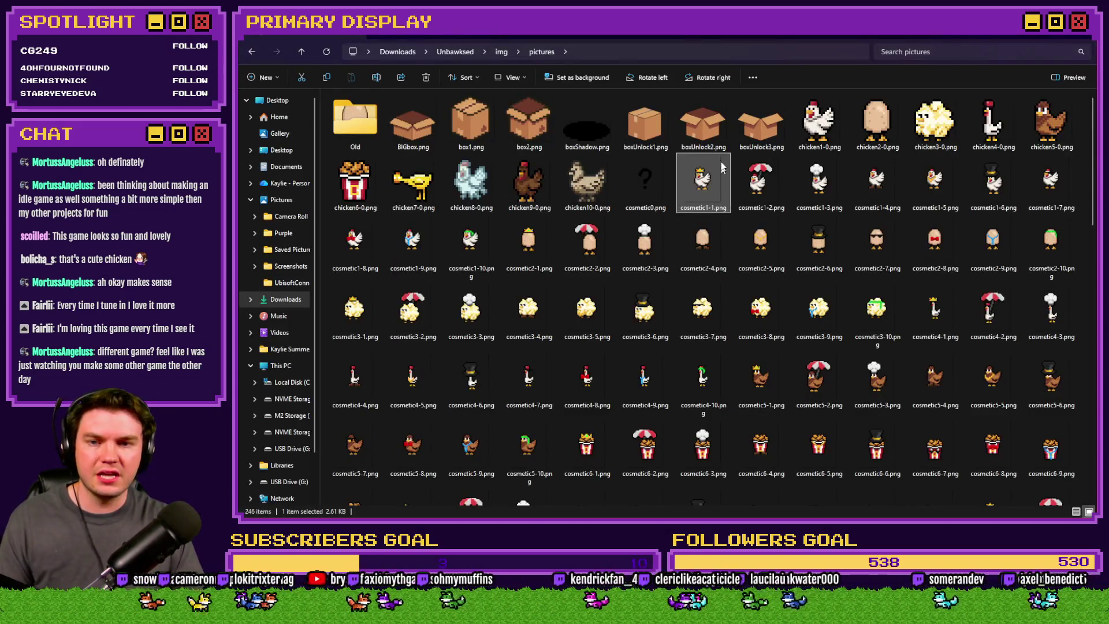
mouse_move(702, 178)
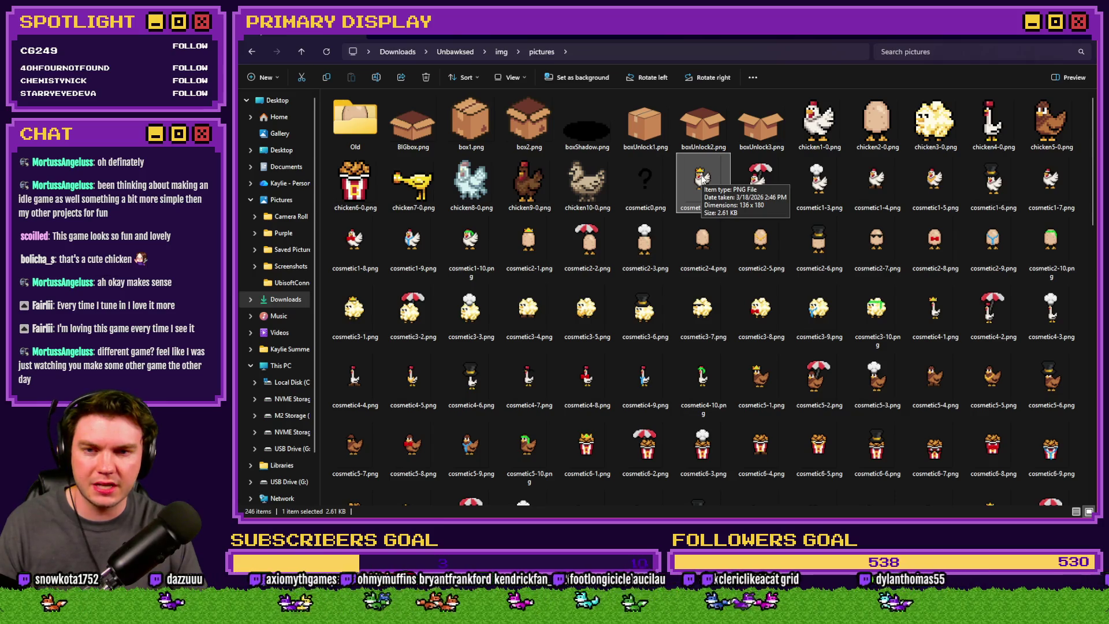
key("alt+Tab")
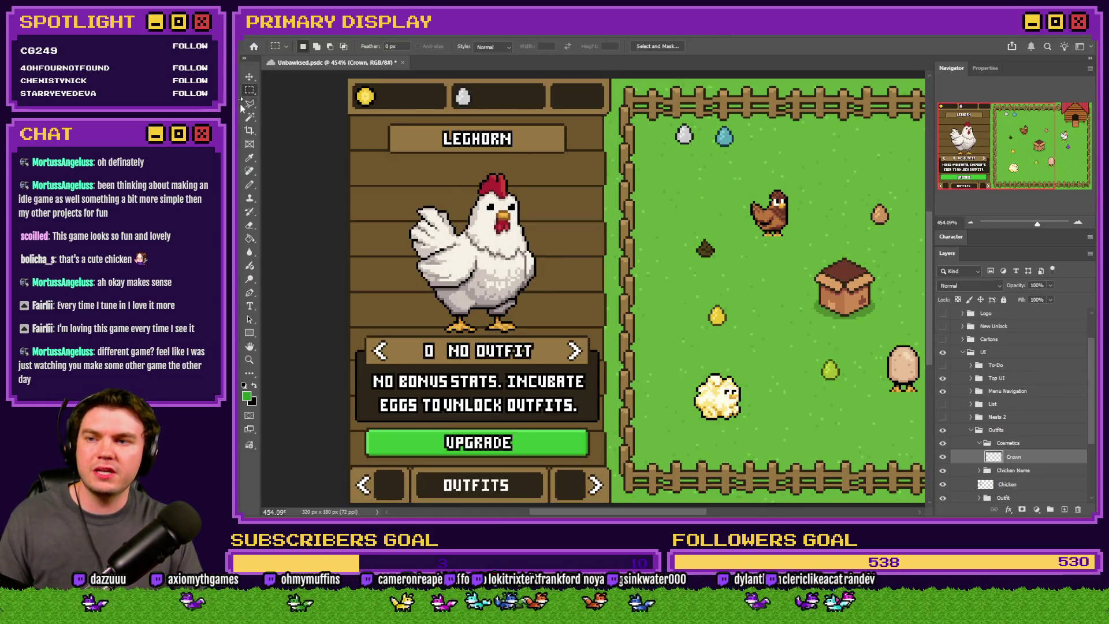
scroll(462, 176, "up", 5)
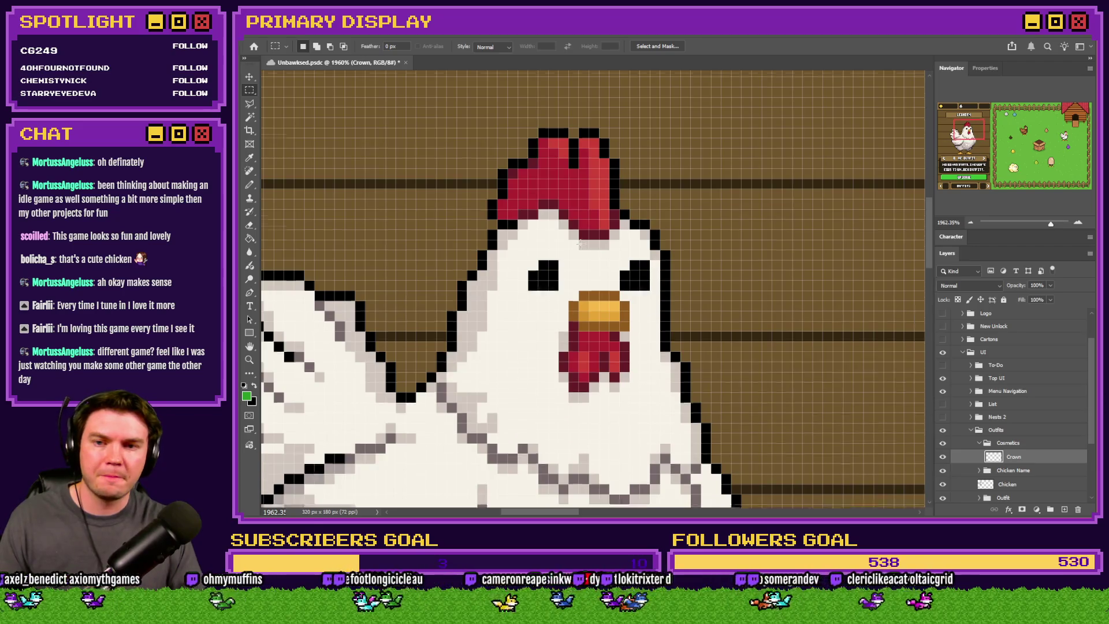
left_click(250, 157)
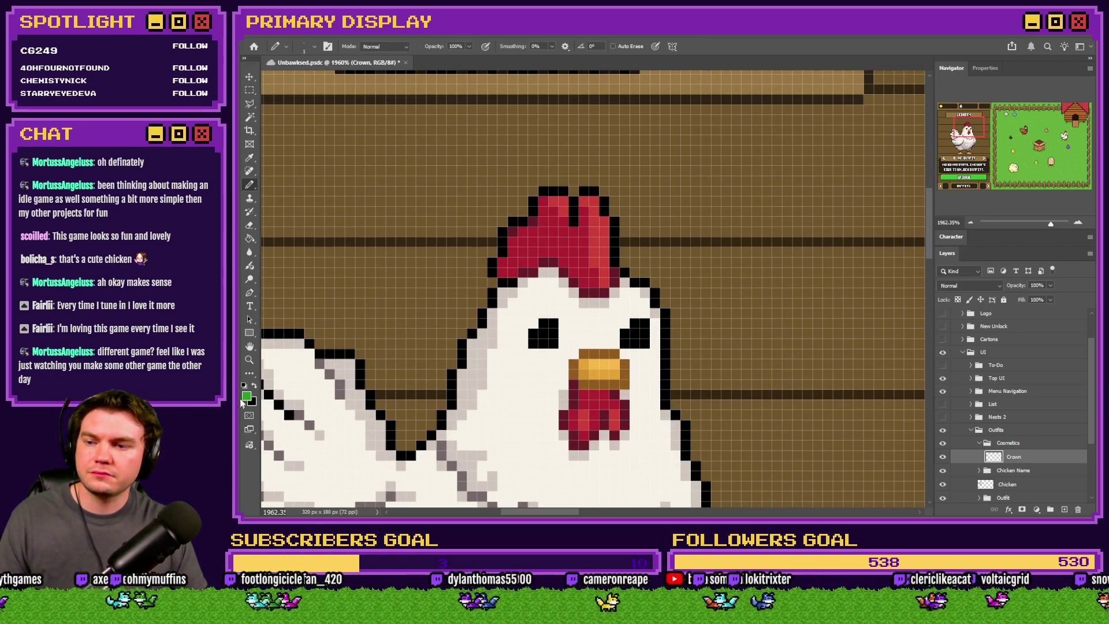
left_click(247, 396)
left_click(968, 228)
Step: Drag cosmetic1-1.png from File Explorer into Photoshop to open it as a document
key("alt+Tab")
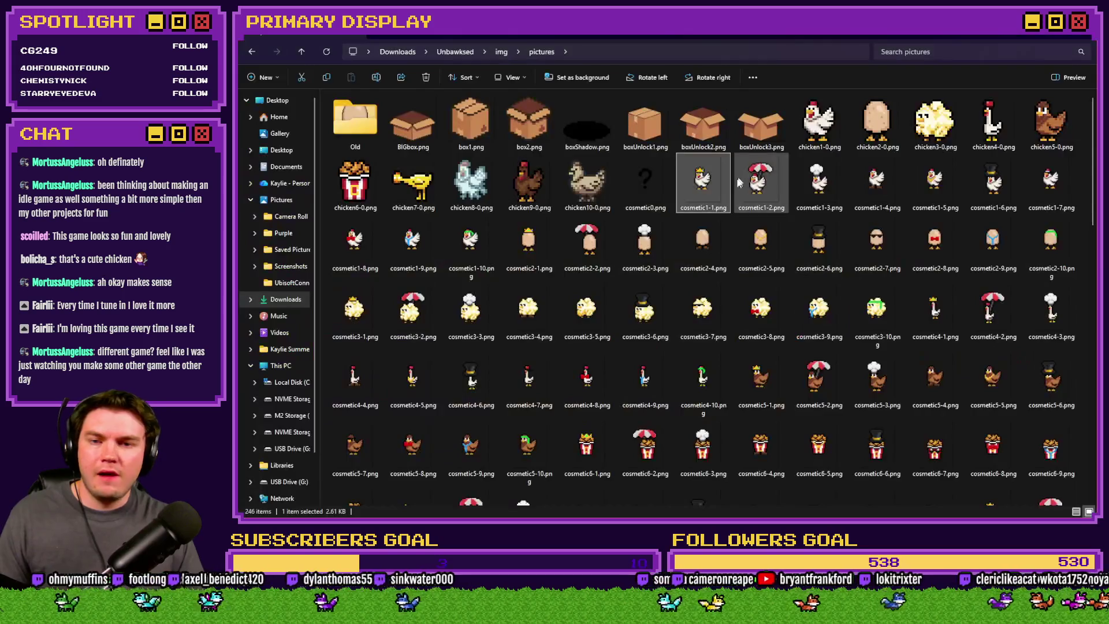
key("alt+Tab")
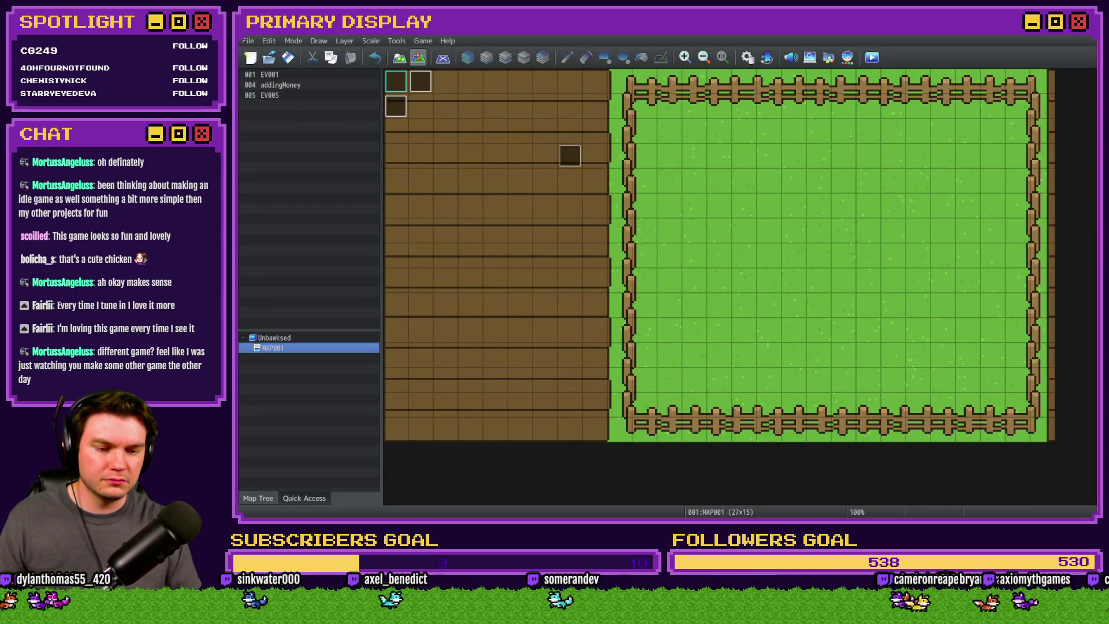
key("alt+Tab")
key("alt+Tab")
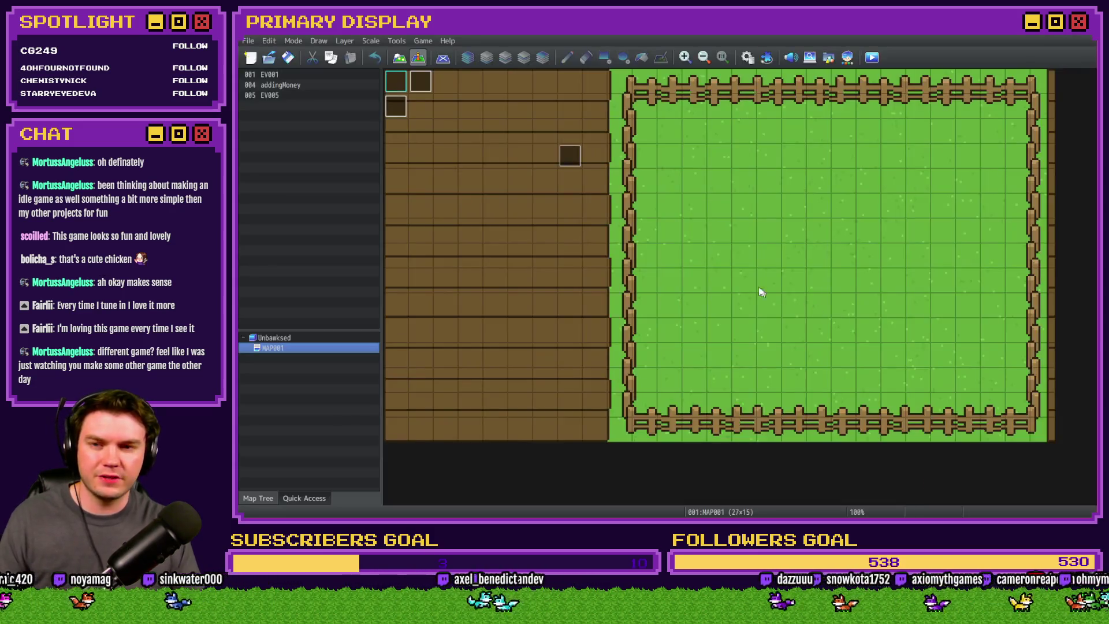
key("alt+Tab")
mouse_move(757, 294)
left_mouse_down()
mouse_move(768, 254)
mouse_move(844, 241)
mouse_move(701, 95)
mouse_move(702, 62)
left_mouse_up()
key("alt+Tab")
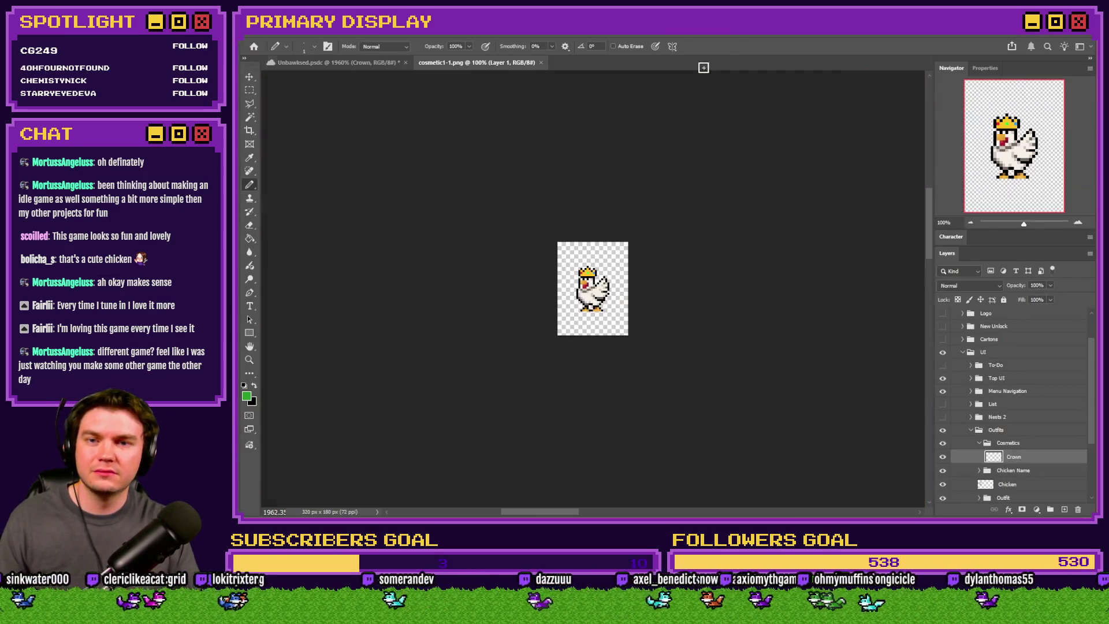
Step: In the Unbawksed.psdc document, make an elliptical selection across the Leghorn's comb base
scroll(622, 294, "up", 3)
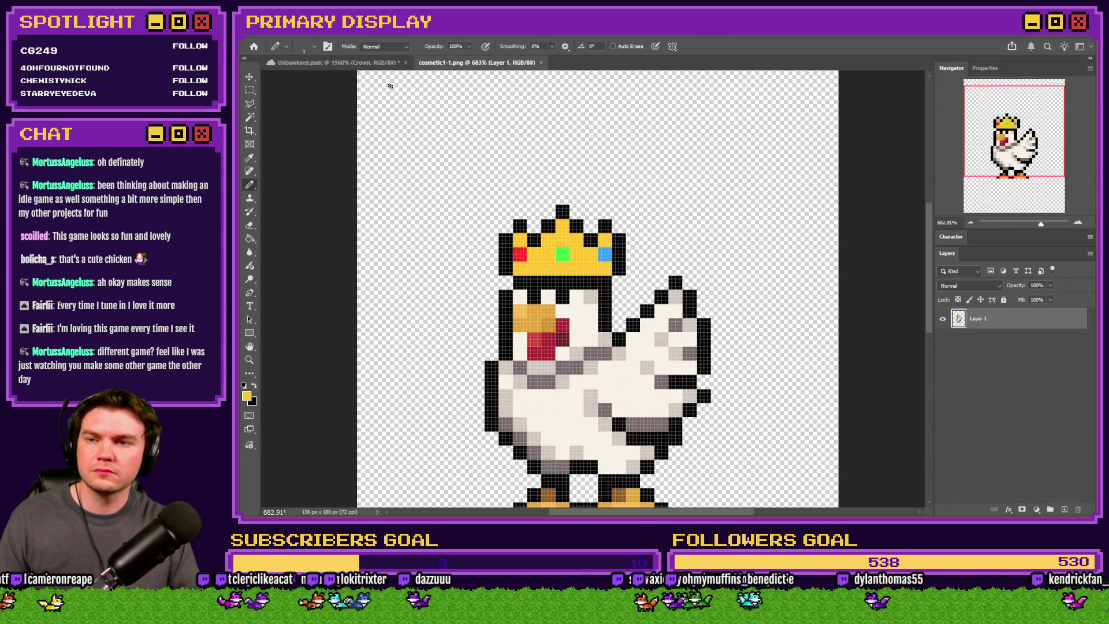
left_click(332, 62)
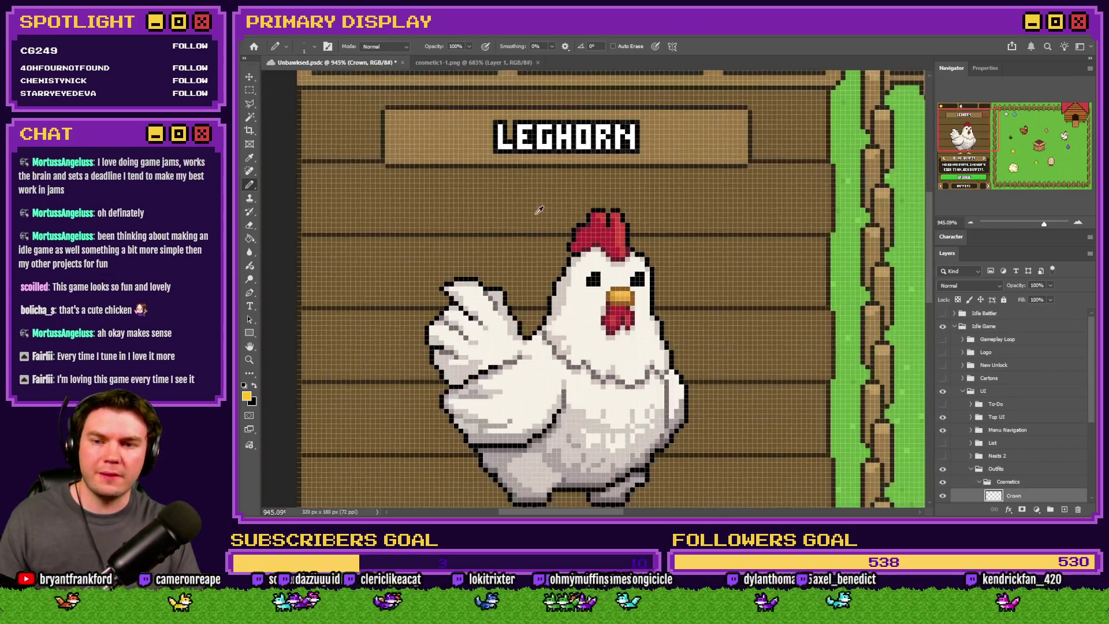
scroll(539, 209, "up", 4)
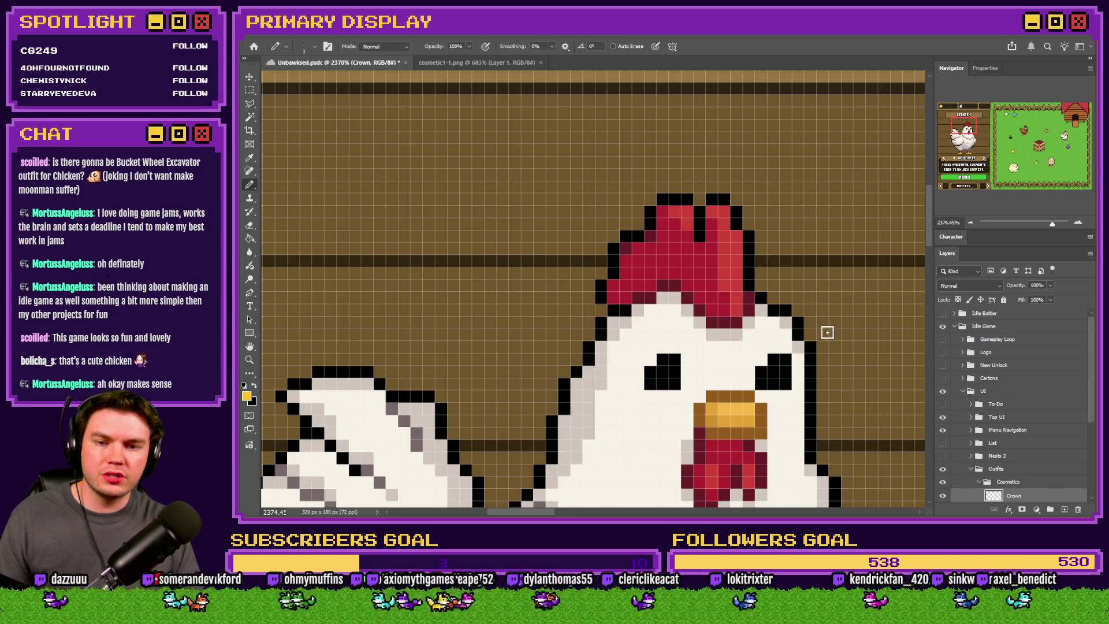
right_click(250, 91)
left_click(301, 106)
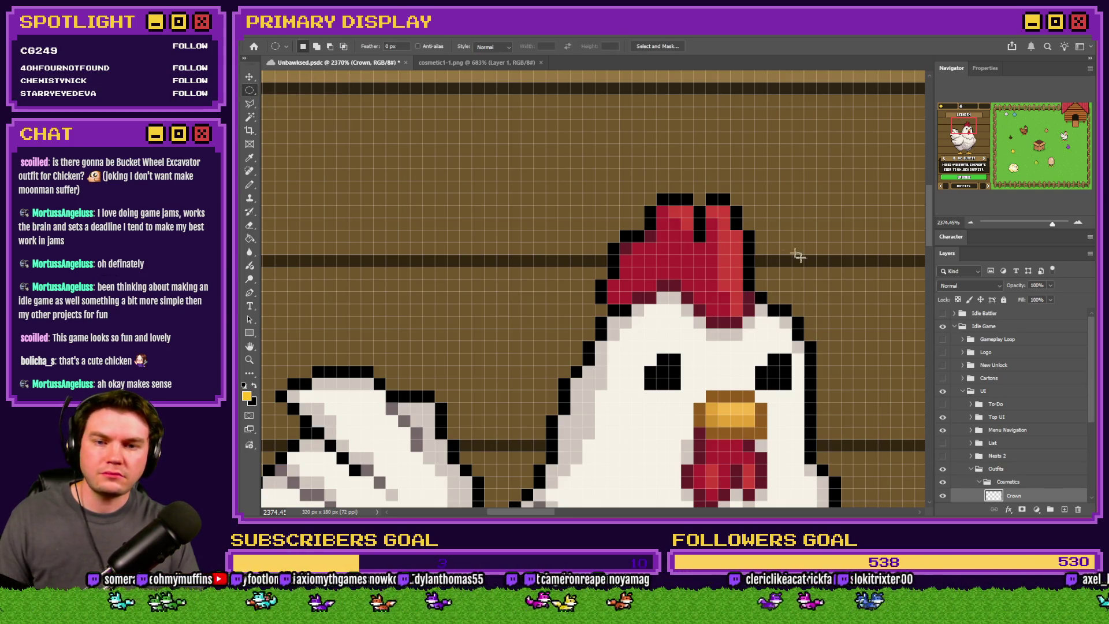
left_click_drag(816, 244, 865, 279)
mouse_move(642, 316)
left_mouse_down()
mouse_move(498, 339)
mouse_move(544, 338)
mouse_move(555, 306)
left_mouse_up()
mouse_move(617, 287)
left_mouse_down()
mouse_move(620, 309)
mouse_move(594, 308)
left_mouse_up()
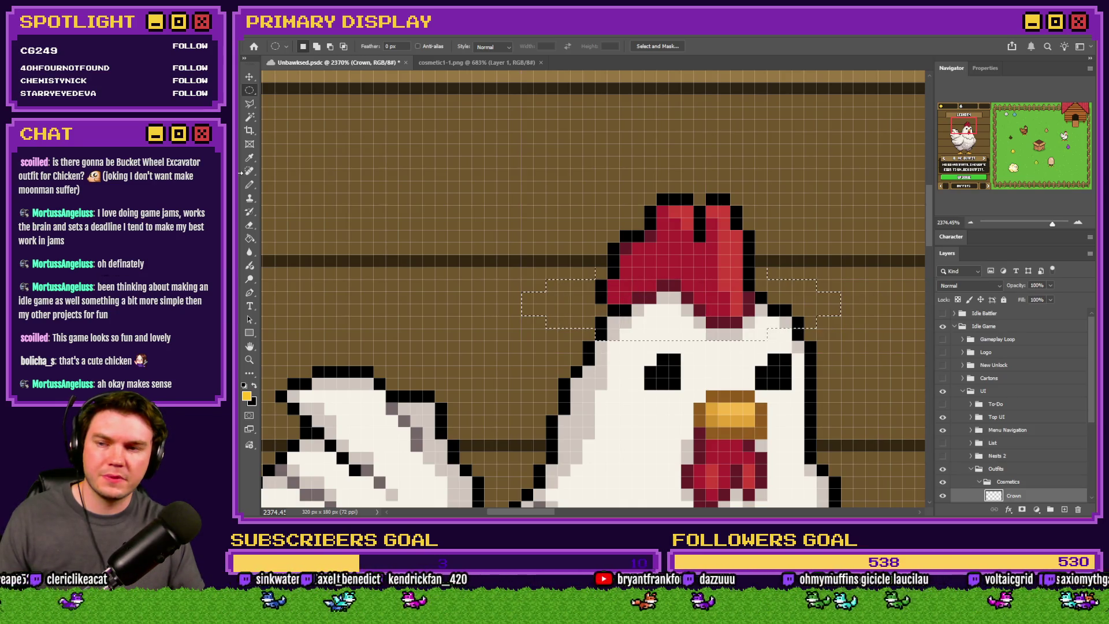
Step: Fill the oval yellow as the brim and pencil two upright yellow prongs from it
left_click(251, 240)
left_click(644, 321)
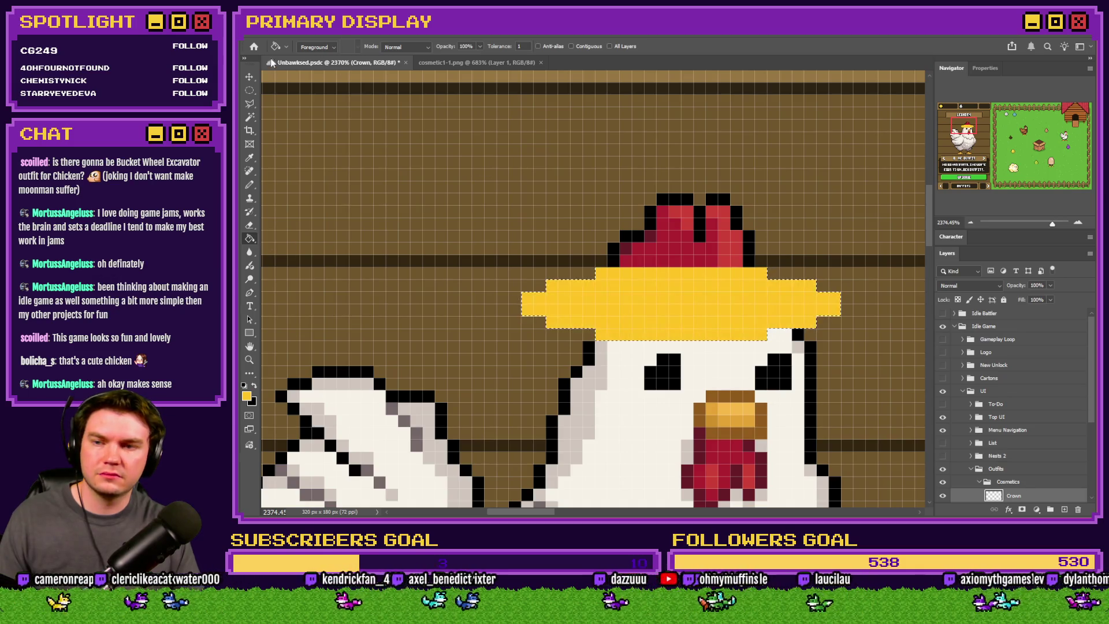
key("m")
left_click(251, 186)
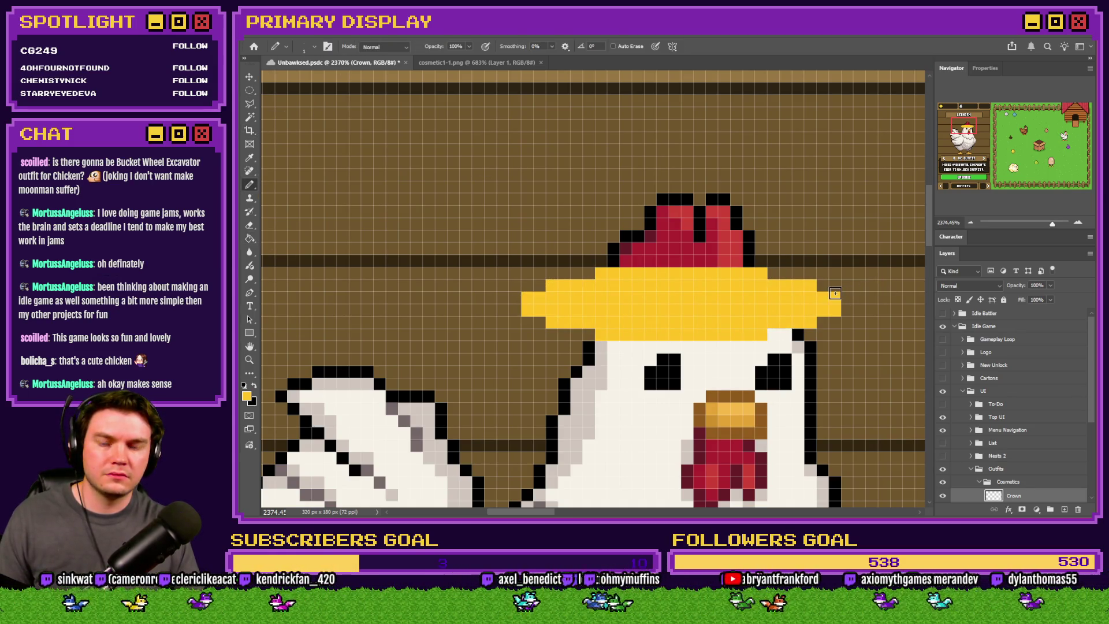
left_click_drag(834, 294, 835, 186)
left_click_drag(527, 291, 535, 201)
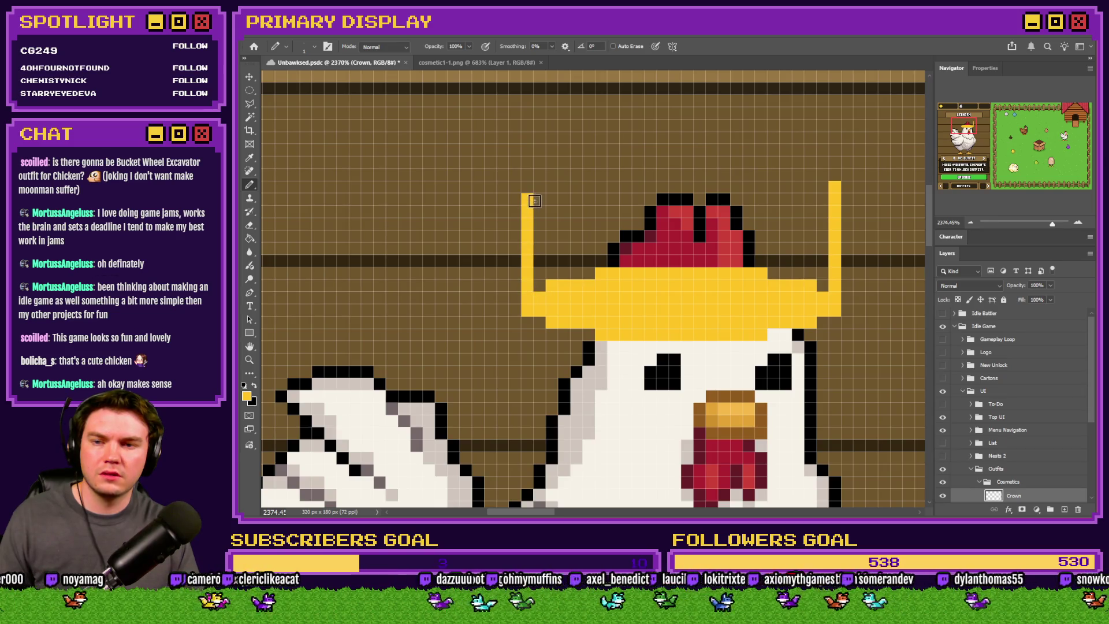
scroll(693, 223, "down", 8)
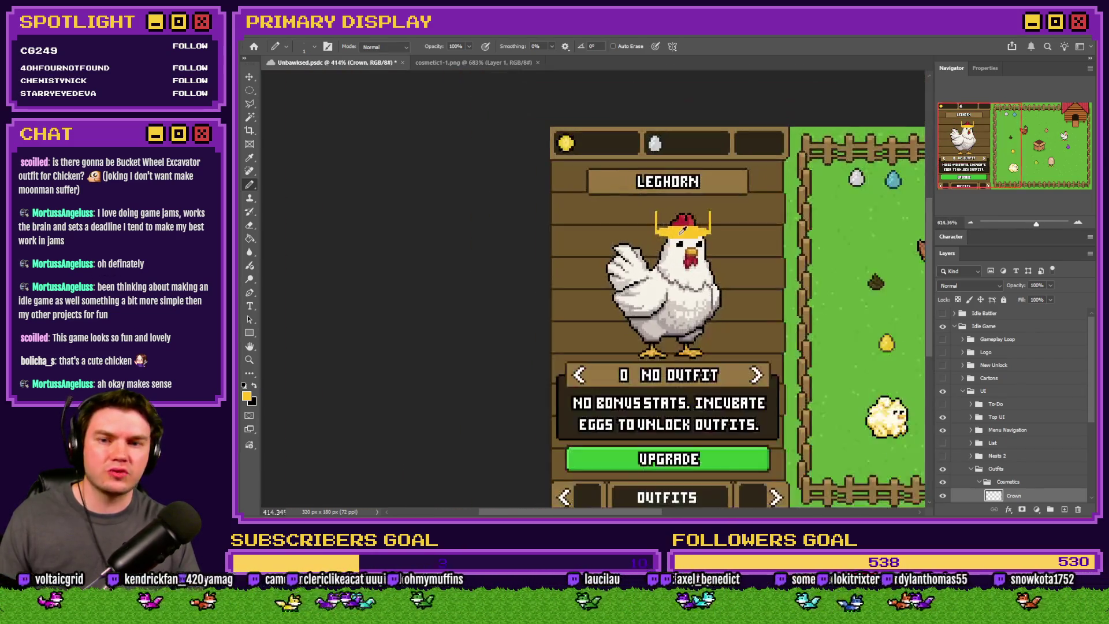
Step: Select the pronged crown and delete its pixels to start over
scroll(683, 230, "up", 8)
left_click(250, 91)
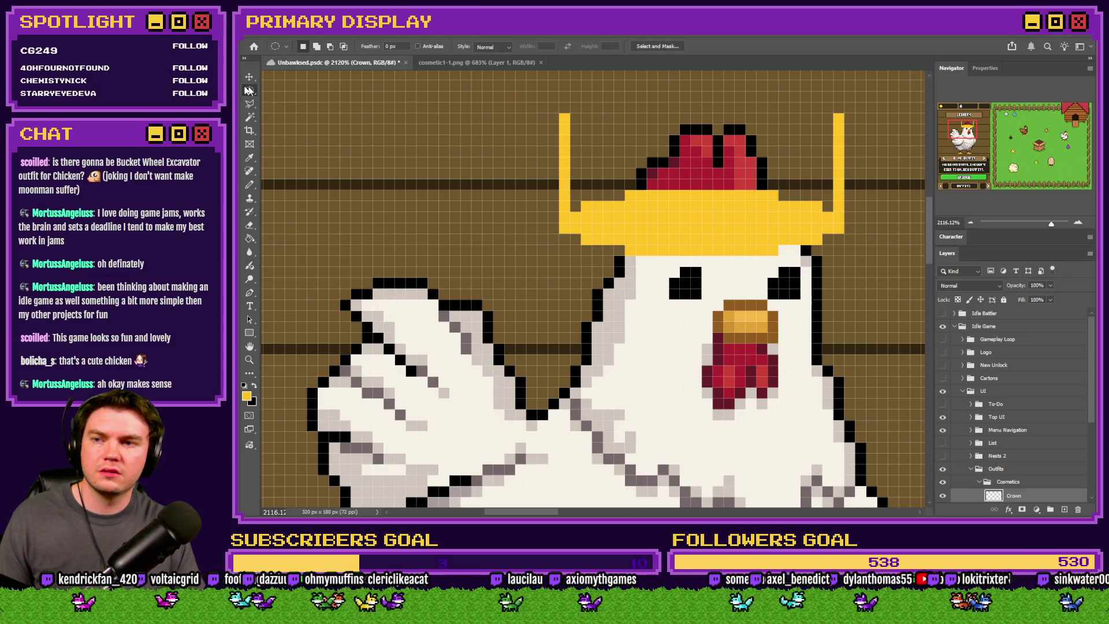
left_click_drag(527, 102, 665, 266)
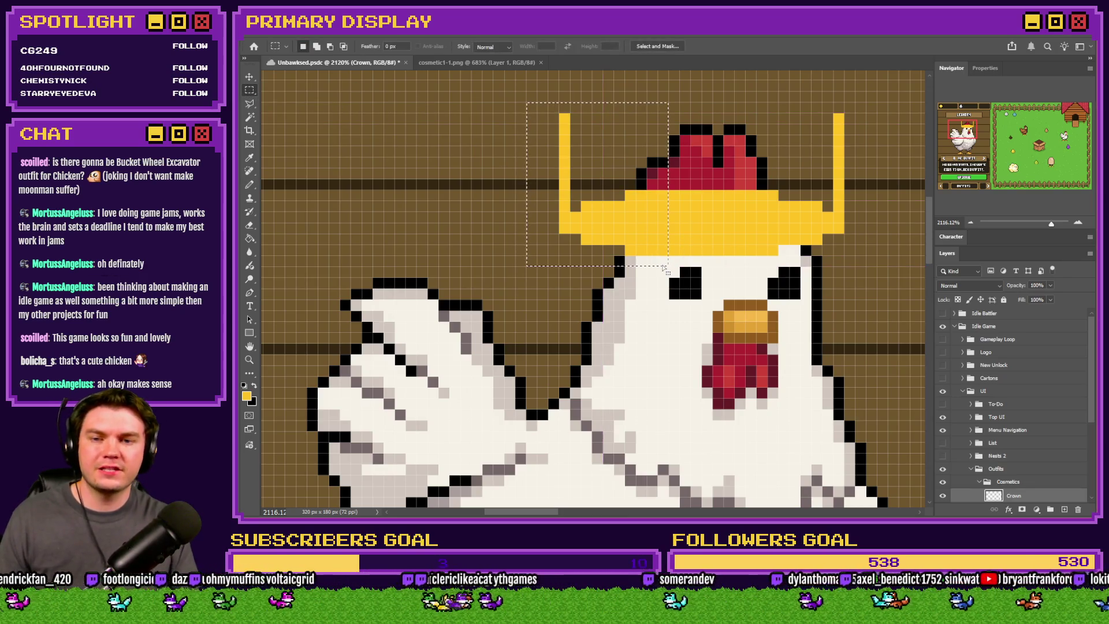
key("ctrl+Right")
key("ctrl+Right")
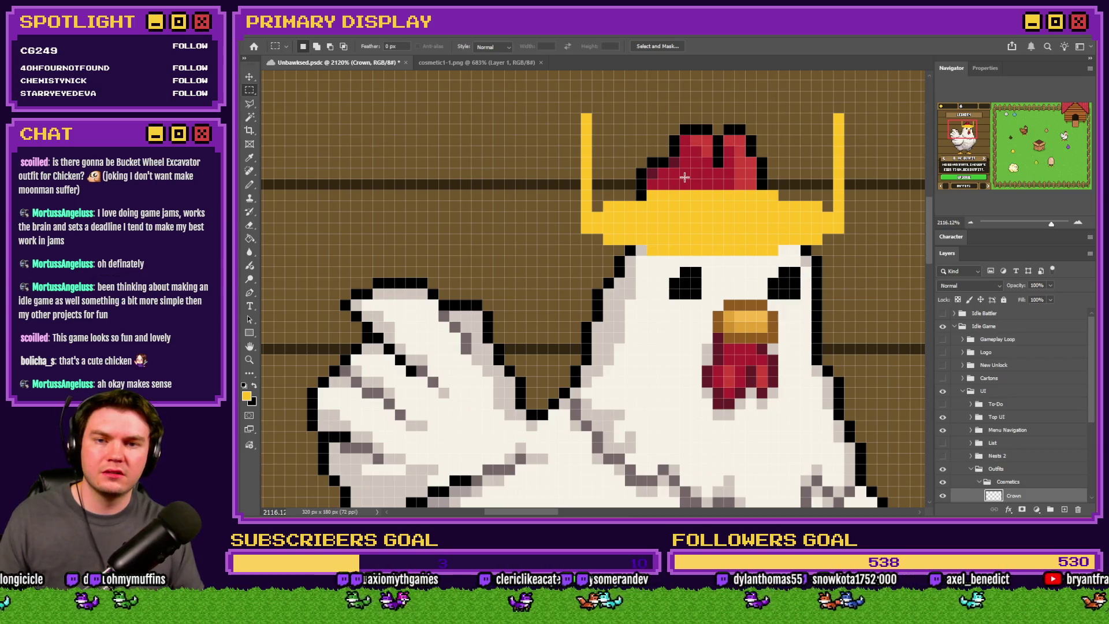
scroll(686, 181, "up", 2)
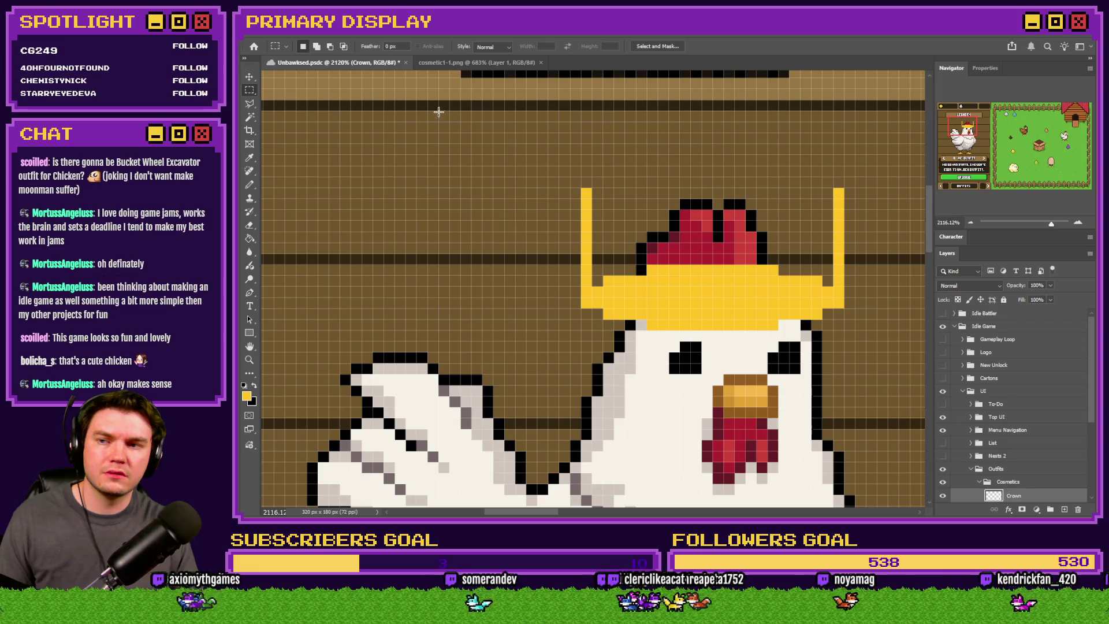
key("Delete")
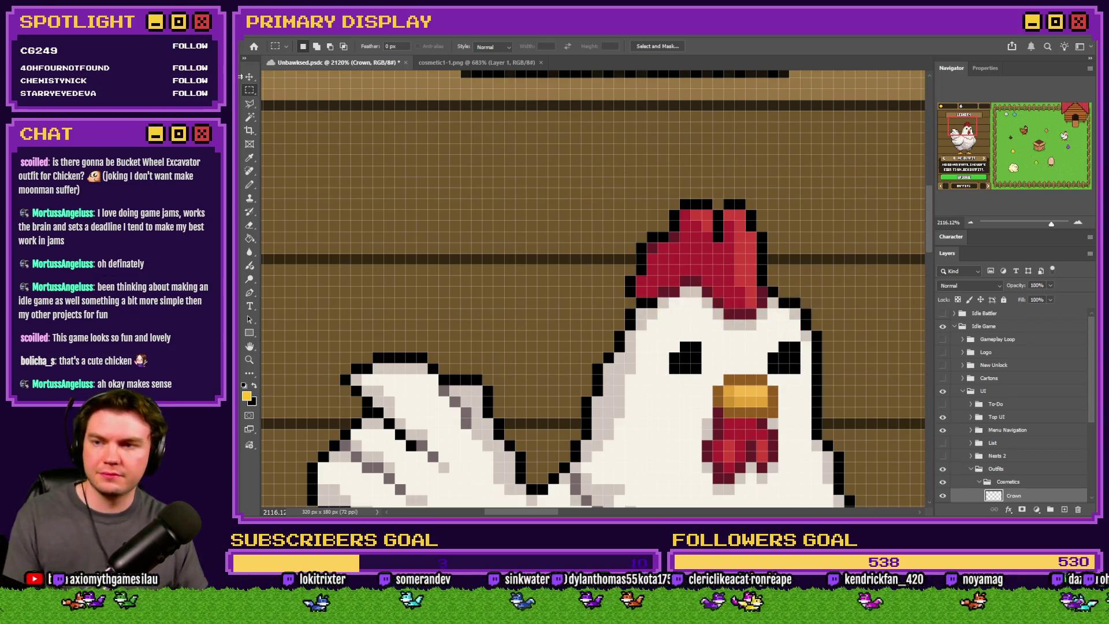
Step: Draw a new oval band selection across the comb and fill it yellow
right_click(255, 91)
left_click(306, 100)
mouse_move(821, 222)
left_mouse_down()
mouse_move(556, 290)
mouse_move(549, 268)
mouse_move(559, 265)
left_mouse_up()
right_click(631, 249)
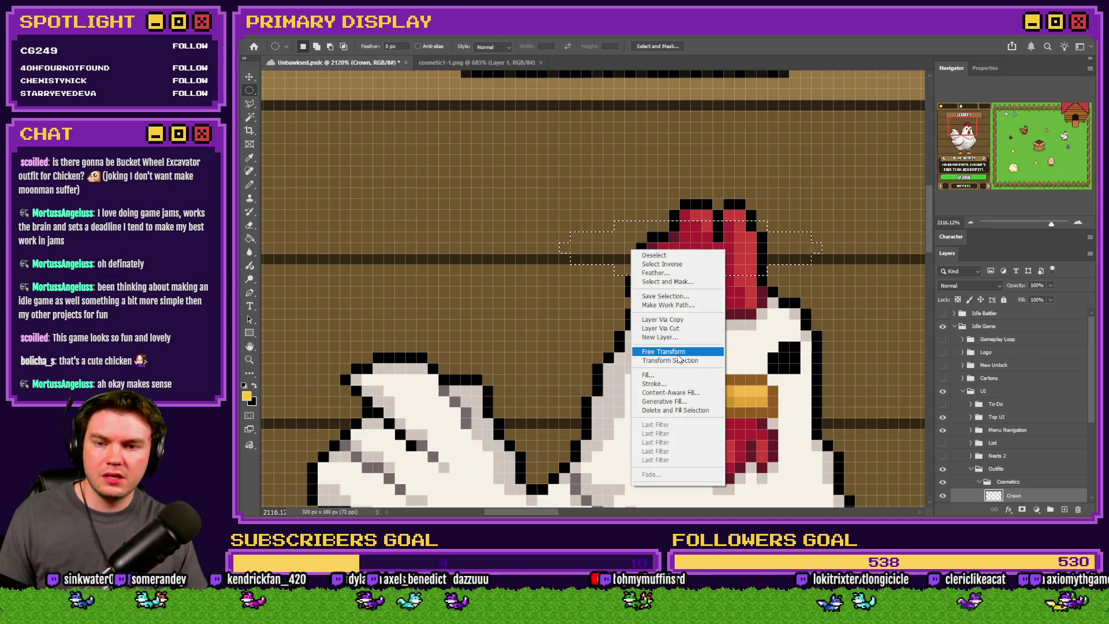
left_click(676, 246)
key("g")
left_click(741, 255)
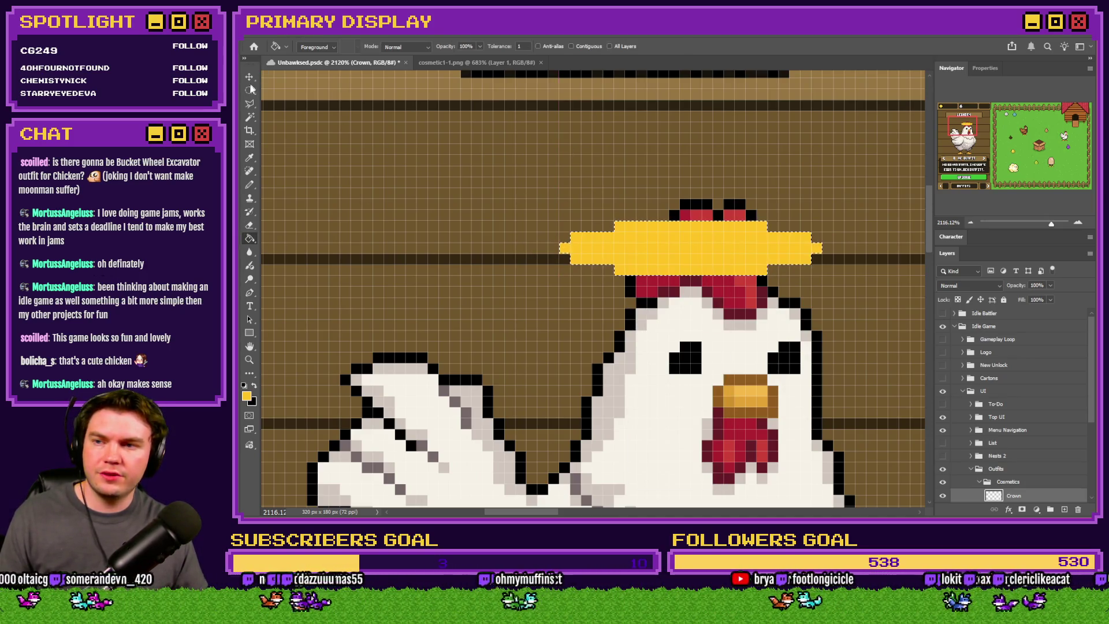
left_click(250, 89)
Step: Free Transform the band with Nearest Neighbor resampling, rotating it slightly upward to the right
right_click(623, 215)
left_click(679, 316)
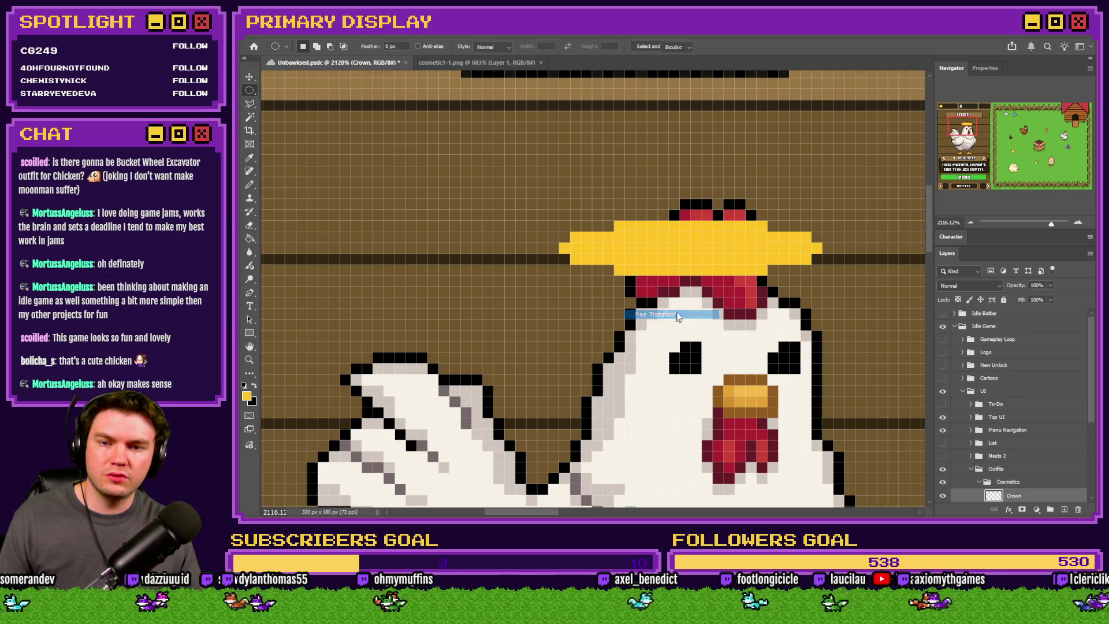
left_click(677, 46)
left_click(693, 84)
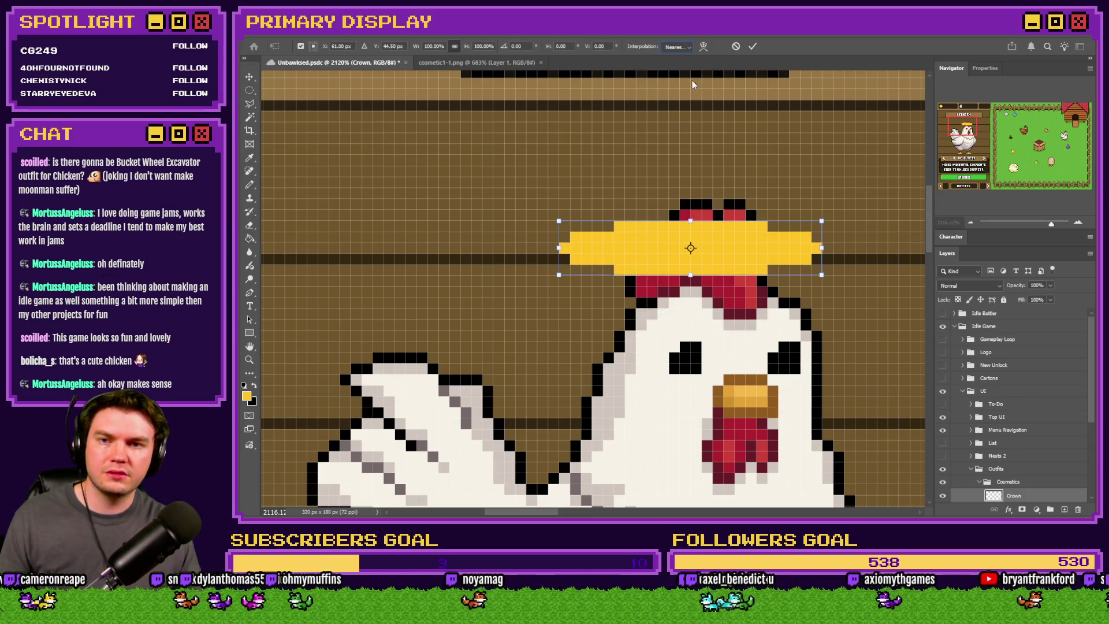
right_click(739, 254)
left_click(757, 280)
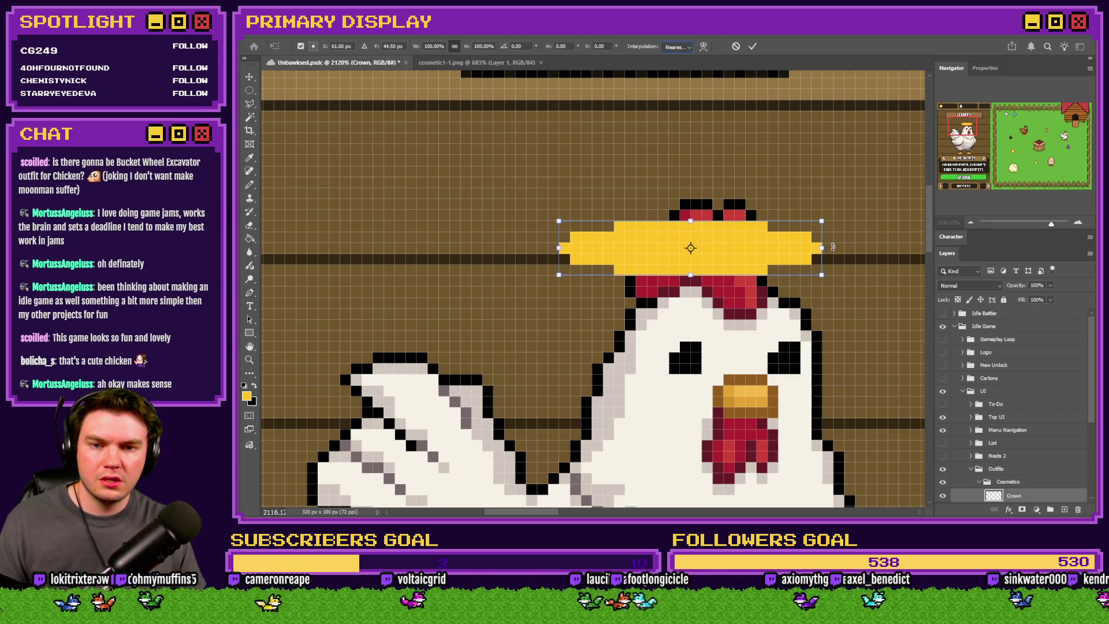
mouse_move(832, 247)
left_mouse_down()
mouse_move(838, 220)
mouse_move(921, 227)
left_mouse_up()
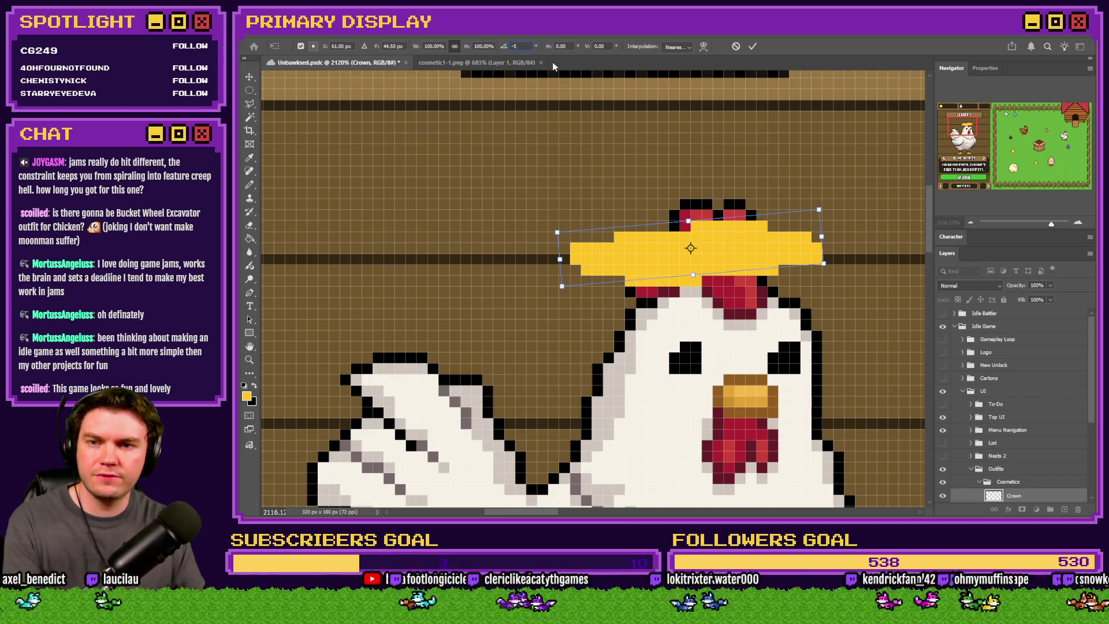
key("Return")
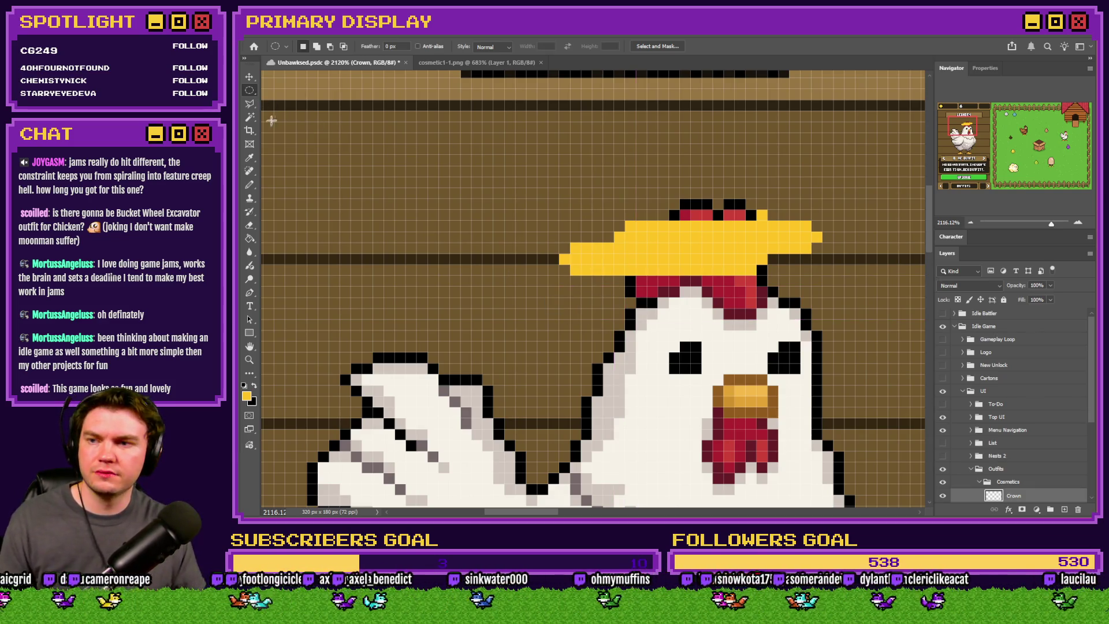
right_click(250, 90)
Step: Pencil tall yellow spikes above the band's left and right tips and extend the bottom band
left_click(295, 91)
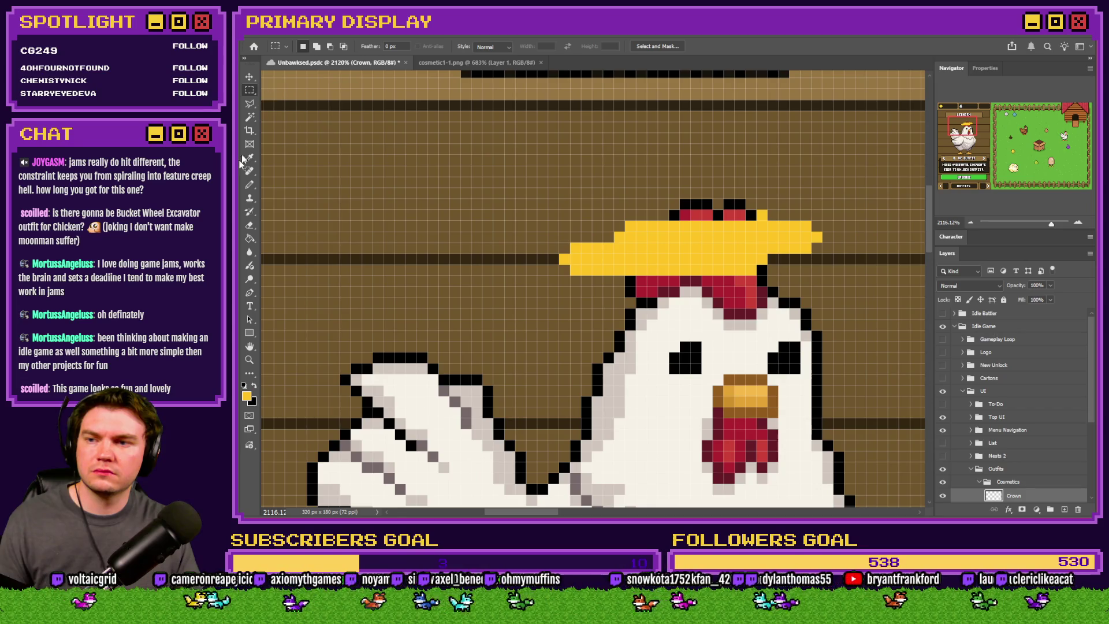
left_click(250, 184)
left_click_drag(817, 230, 817, 203)
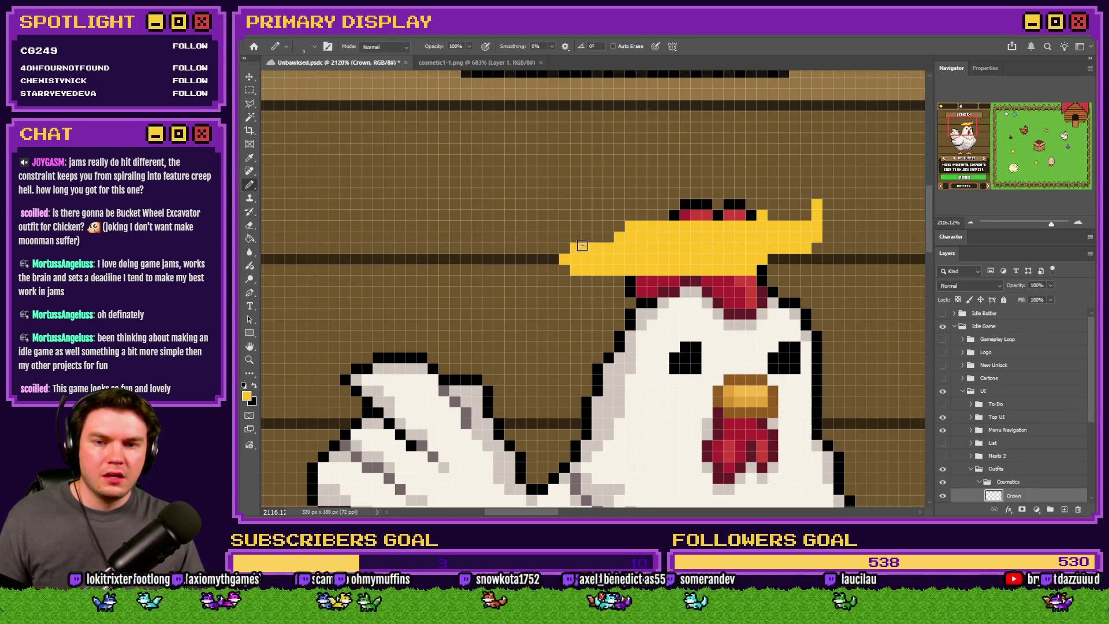
left_click(564, 248)
left_click_drag(557, 204, 555, 156)
left_click_drag(807, 199, 808, 166)
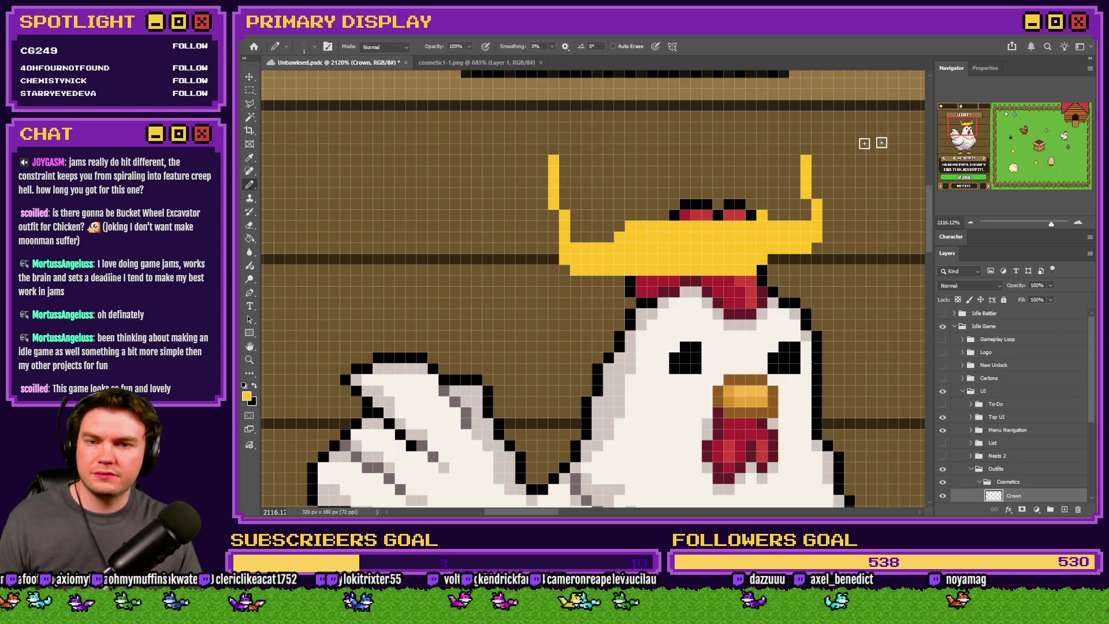
left_click(808, 151)
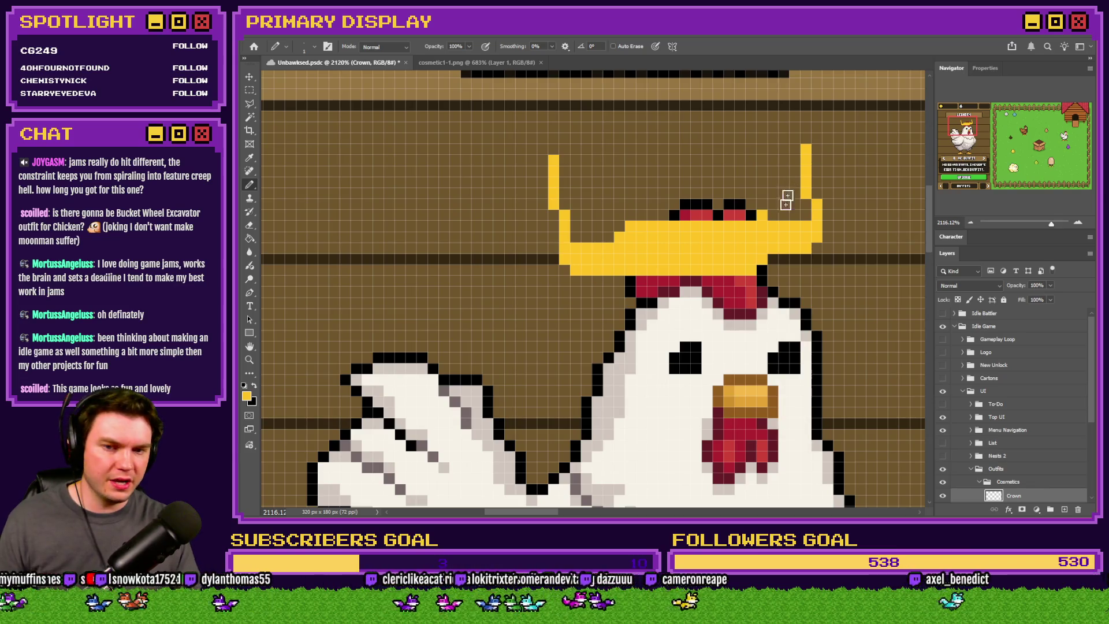
left_click_drag(788, 266, 601, 280)
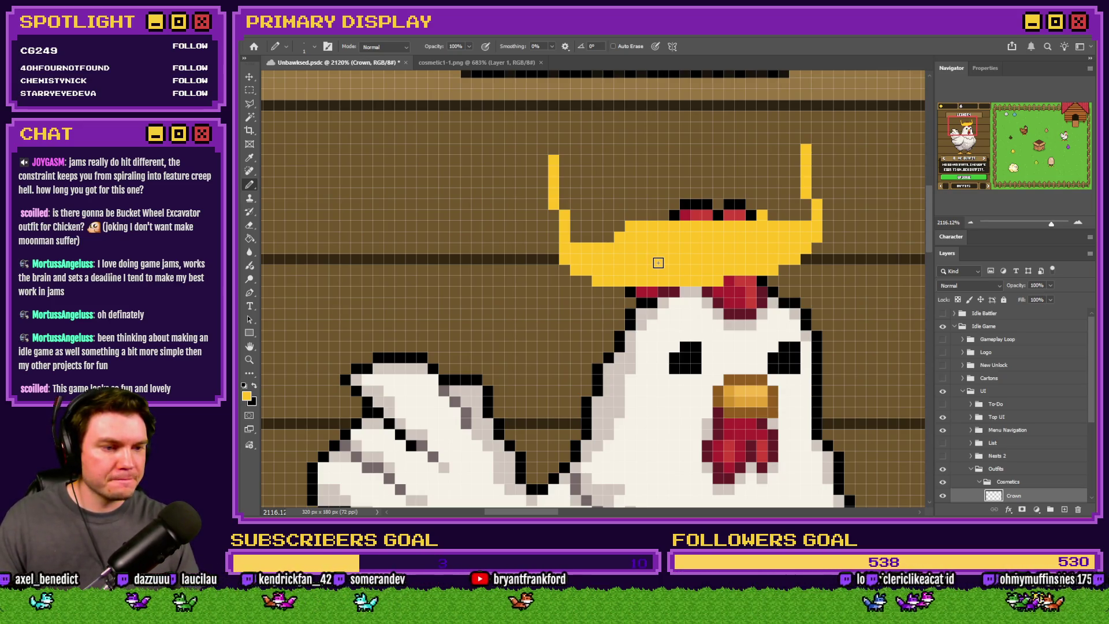
key("ctrl+z")
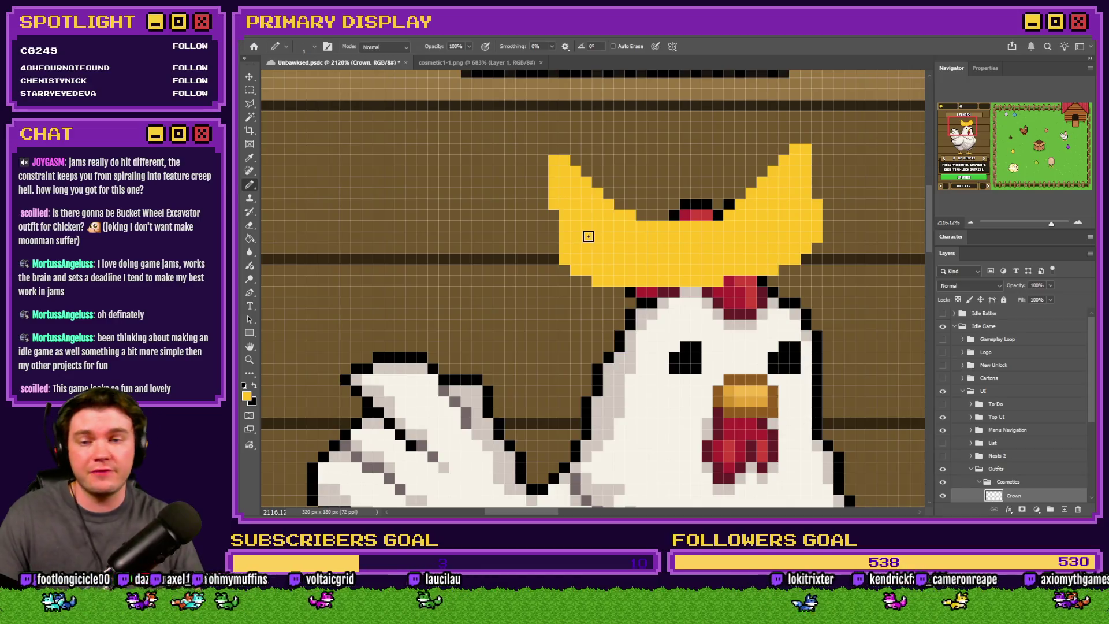
Step: Add a middle spike, remove the left point's top pixel, and move the crown down onto the head
mouse_move(645, 219)
left_mouse_down()
mouse_move(682, 142)
mouse_move(736, 191)
mouse_move(685, 164)
mouse_move(716, 210)
mouse_move(676, 215)
mouse_move(651, 182)
mouse_move(631, 214)
left_mouse_up()
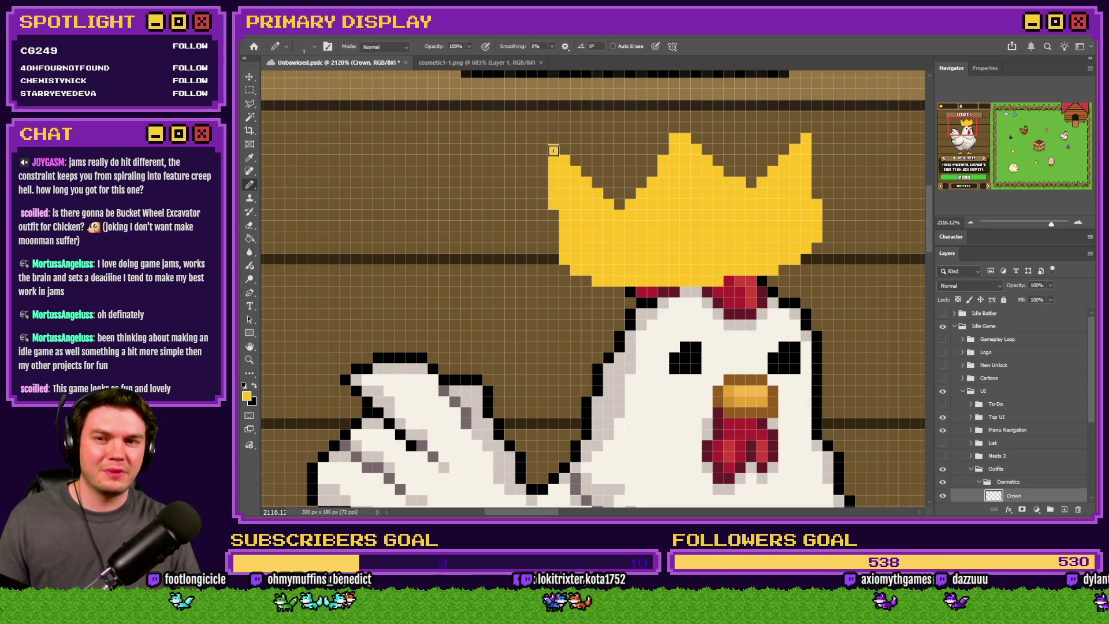
key("ctrl+z")
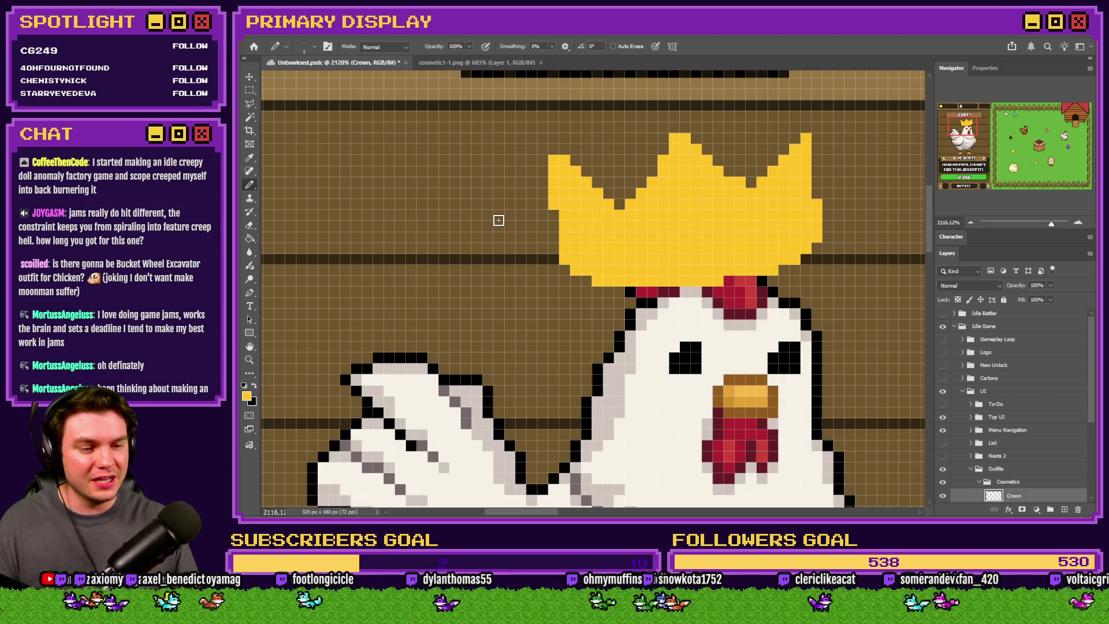
left_click_drag(753, 268, 759, 313)
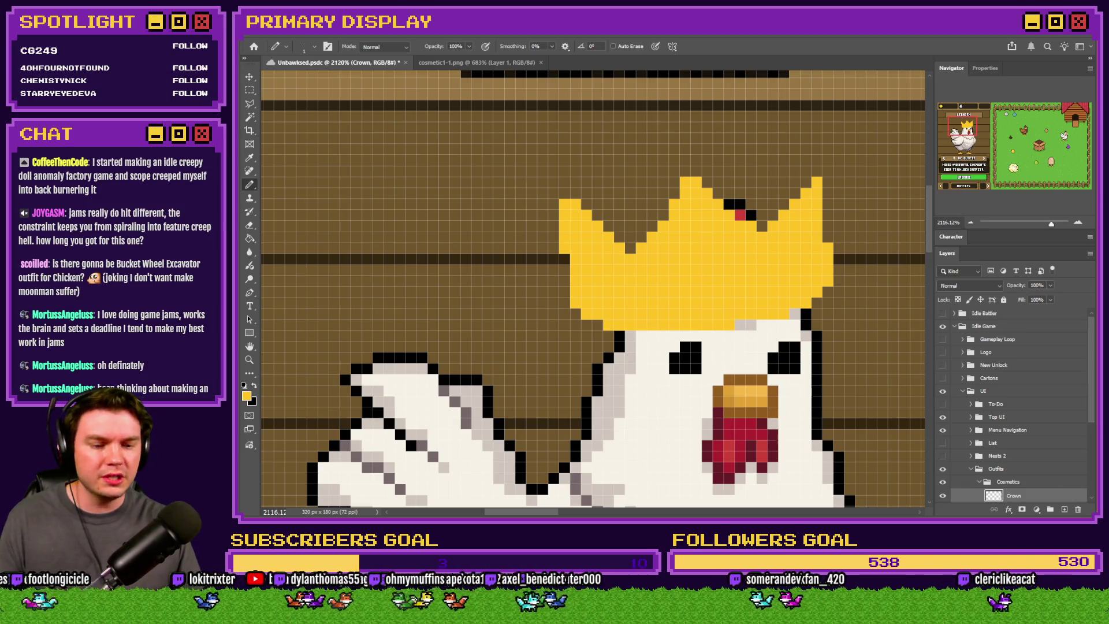
key("alt+Tab")
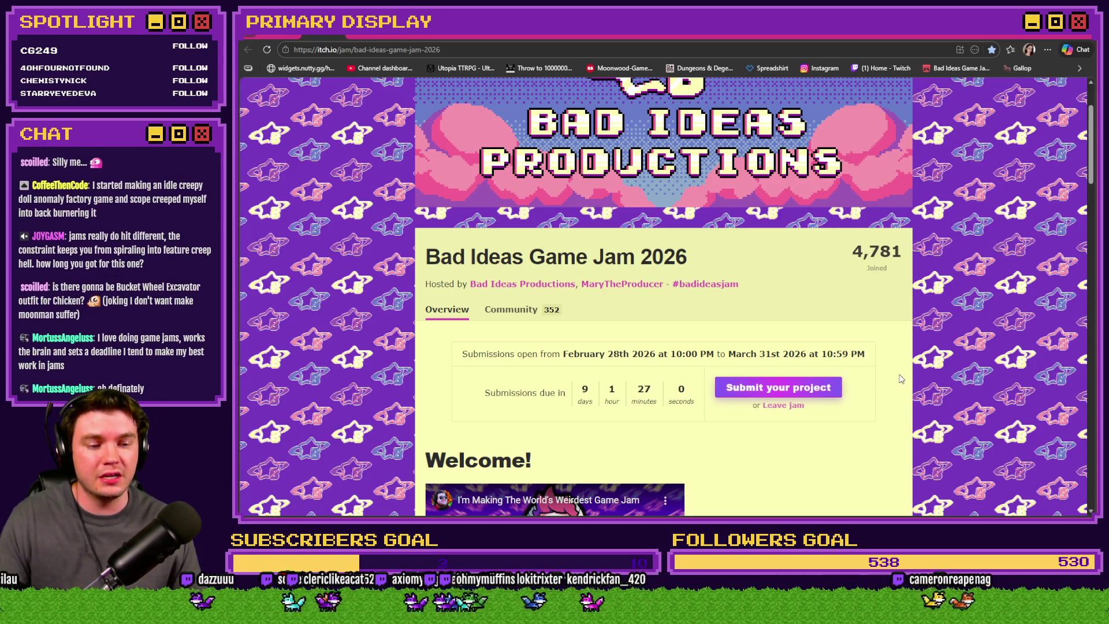
Step: Return from the itch.io jam page to the Photoshop crown artwork
key("alt+Tab")
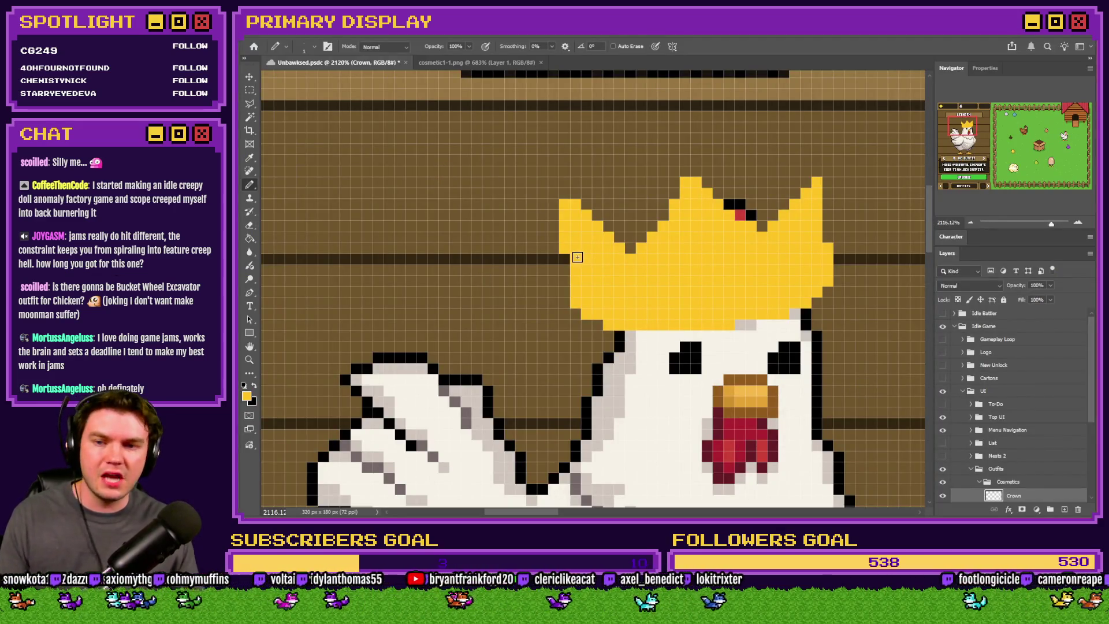
Step: Pencil darker gold shading into the crown's left and right points, then pick black as foreground
left_click(247, 396)
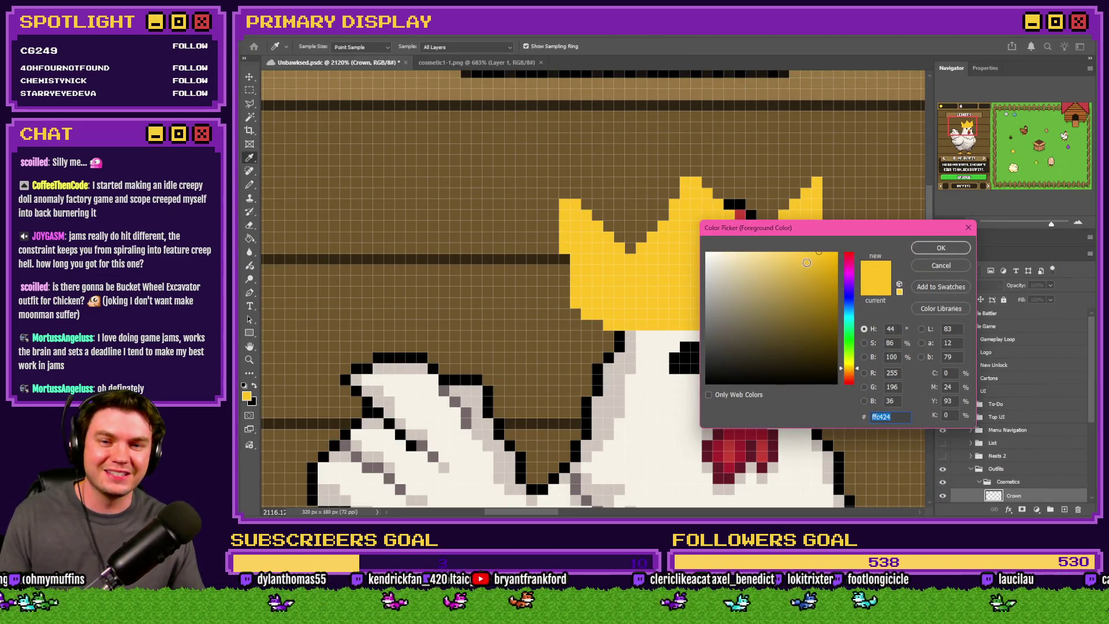
left_click(942, 249)
key("b")
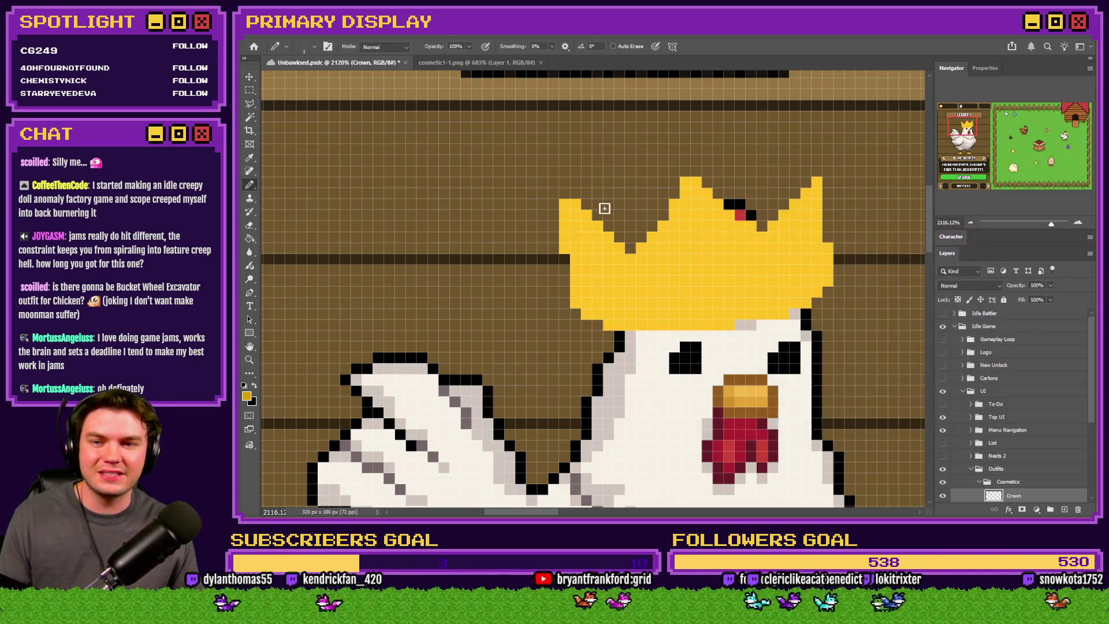
mouse_move(602, 210)
left_mouse_down()
mouse_move(607, 194)
mouse_move(652, 212)
mouse_move(630, 191)
mouse_move(660, 215)
mouse_move(607, 228)
mouse_move(596, 217)
mouse_move(624, 236)
mouse_move(650, 225)
left_mouse_up()
key("ctrl+z")
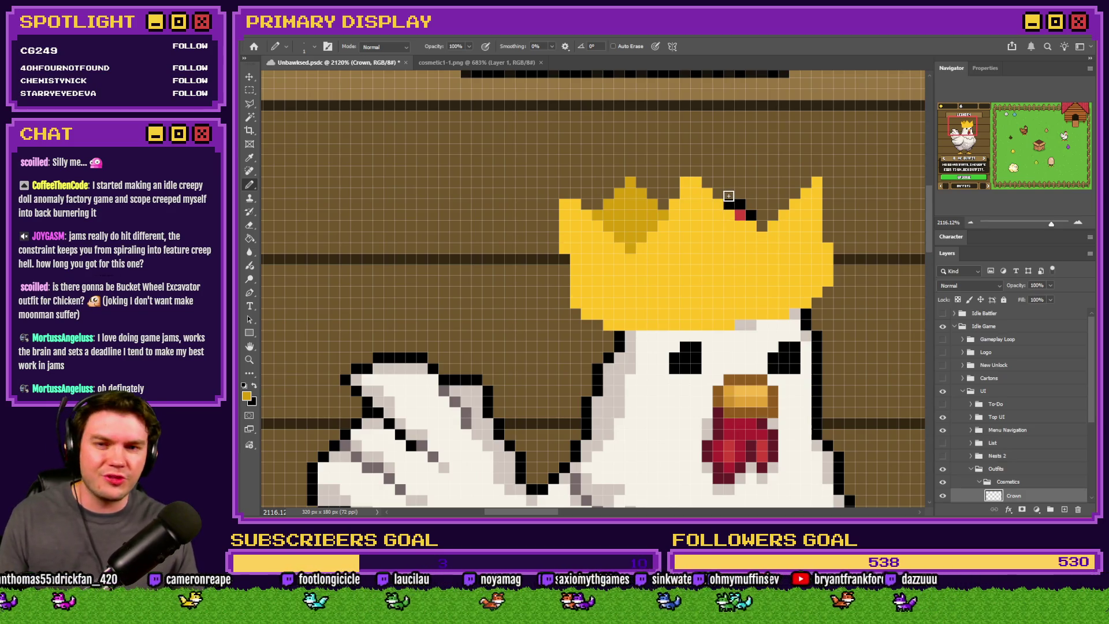
mouse_move(728, 197)
left_mouse_down()
mouse_move(754, 172)
mouse_move(788, 199)
mouse_move(734, 204)
mouse_move(761, 223)
left_mouse_up()
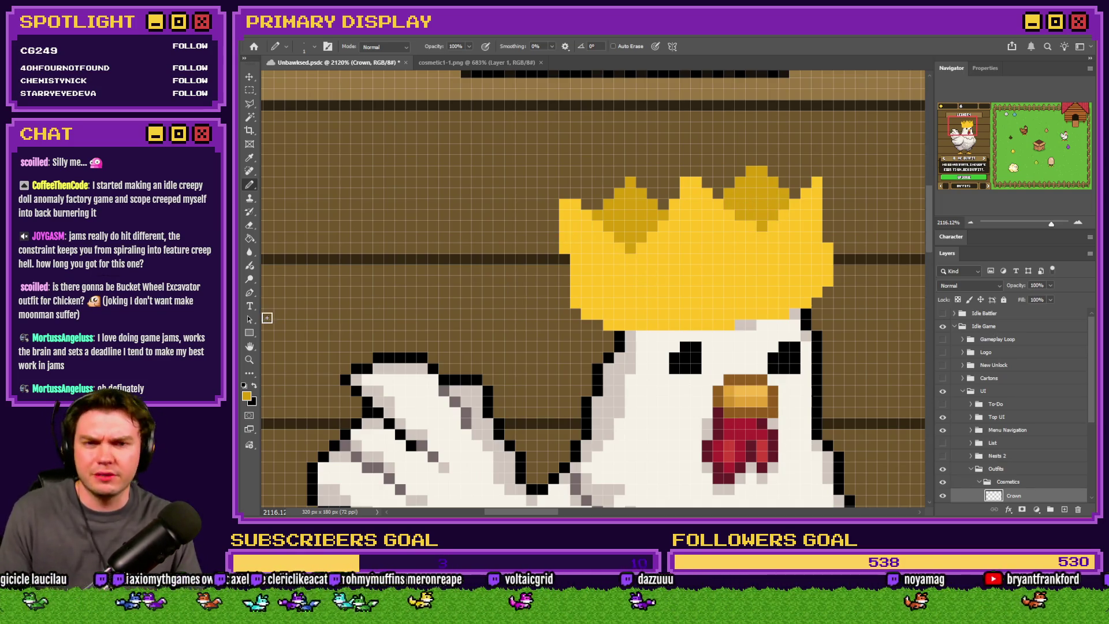
left_click(249, 399)
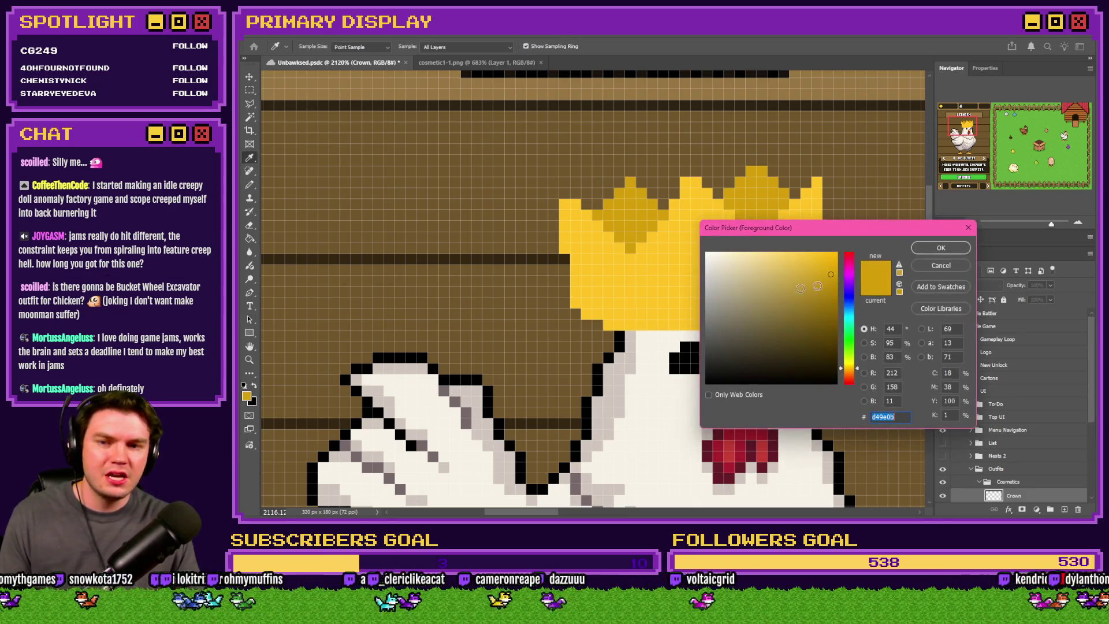
left_click(968, 228)
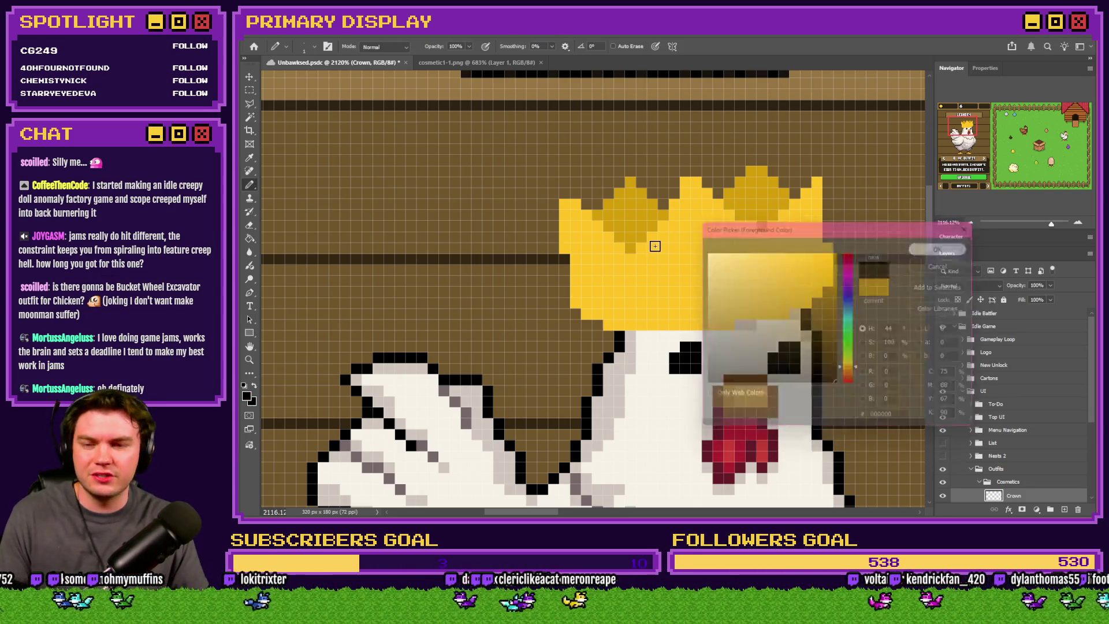
Step: Draw a black one-pixel outline around the crown, nudge it up 1 px, and zoom to fit
key("d")
mouse_move(565, 193)
left_mouse_down()
mouse_move(553, 244)
mouse_move(564, 305)
mouse_move(613, 334)
mouse_move(783, 325)
mouse_move(829, 292)
mouse_move(826, 181)
mouse_move(795, 186)
mouse_move(759, 162)
mouse_move(719, 186)
mouse_move(684, 171)
mouse_move(659, 202)
mouse_move(630, 174)
mouse_move(601, 202)
mouse_move(568, 192)
left_mouse_up()
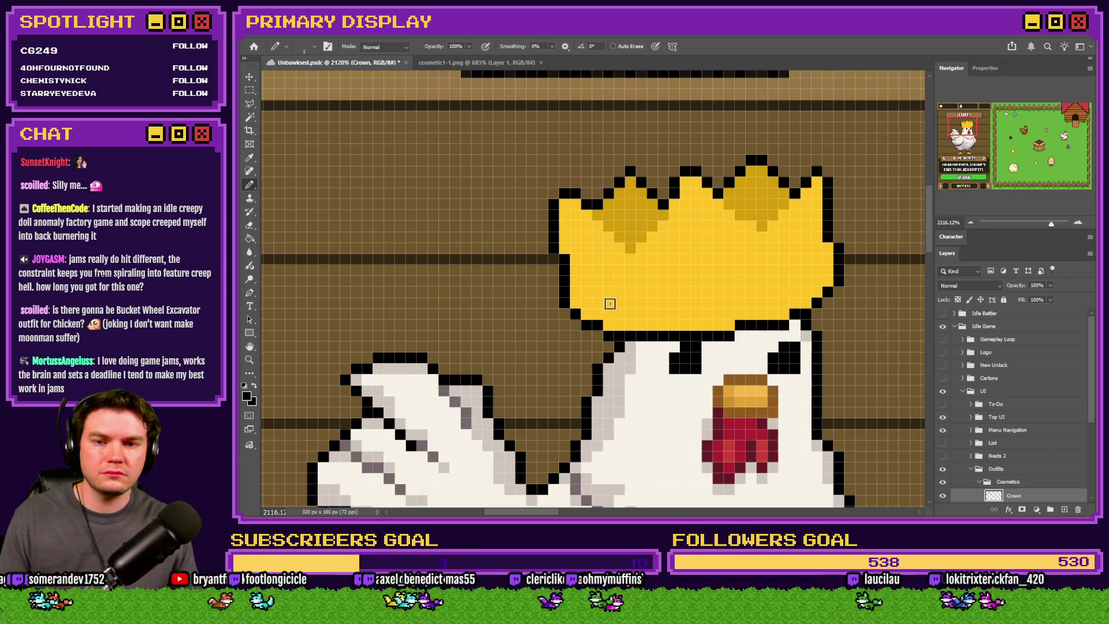
key("ctrl+Up")
key("ctrl+z")
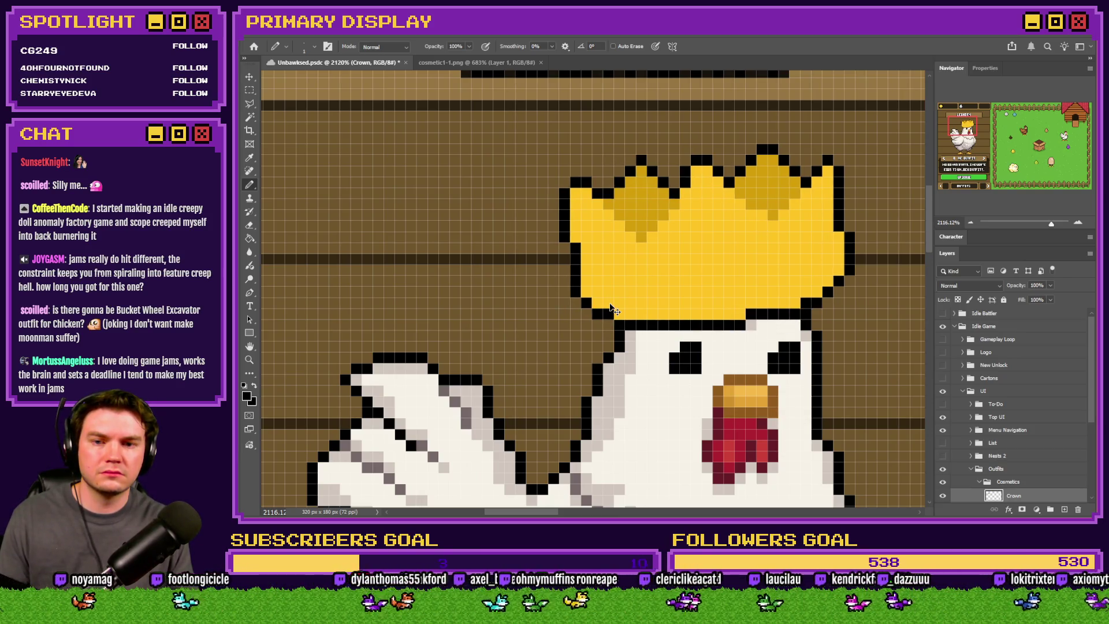
key("ctrl+shift+z")
key("ctrl+0")
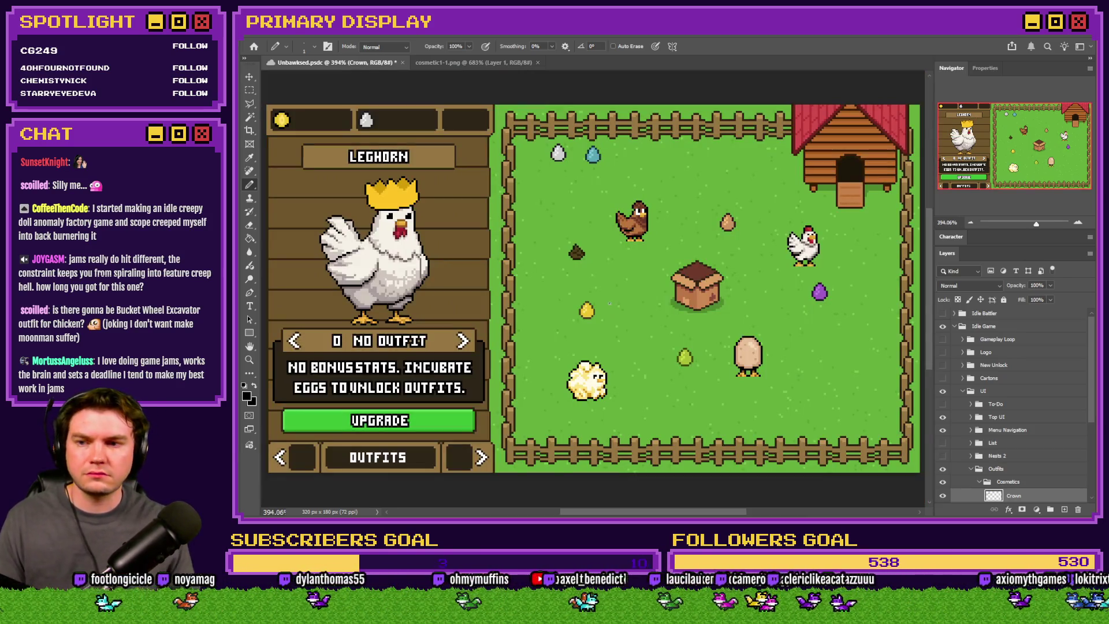
Step: Darken the sampled crown gold and fill the crown's shading patches with it
scroll(368, 200, "up", 10)
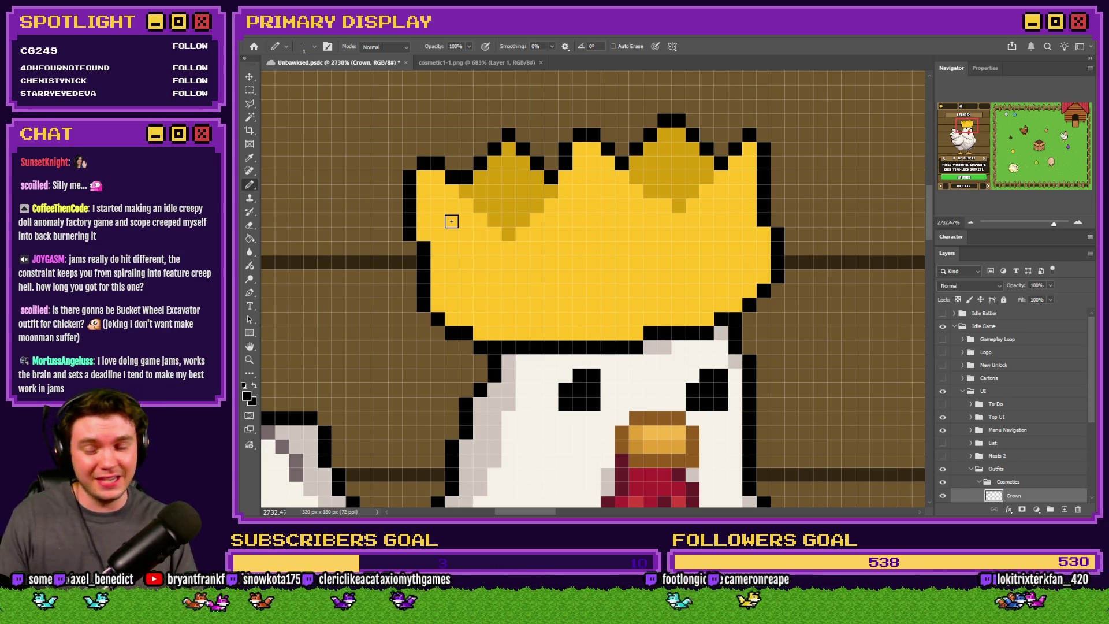
left_click(249, 238)
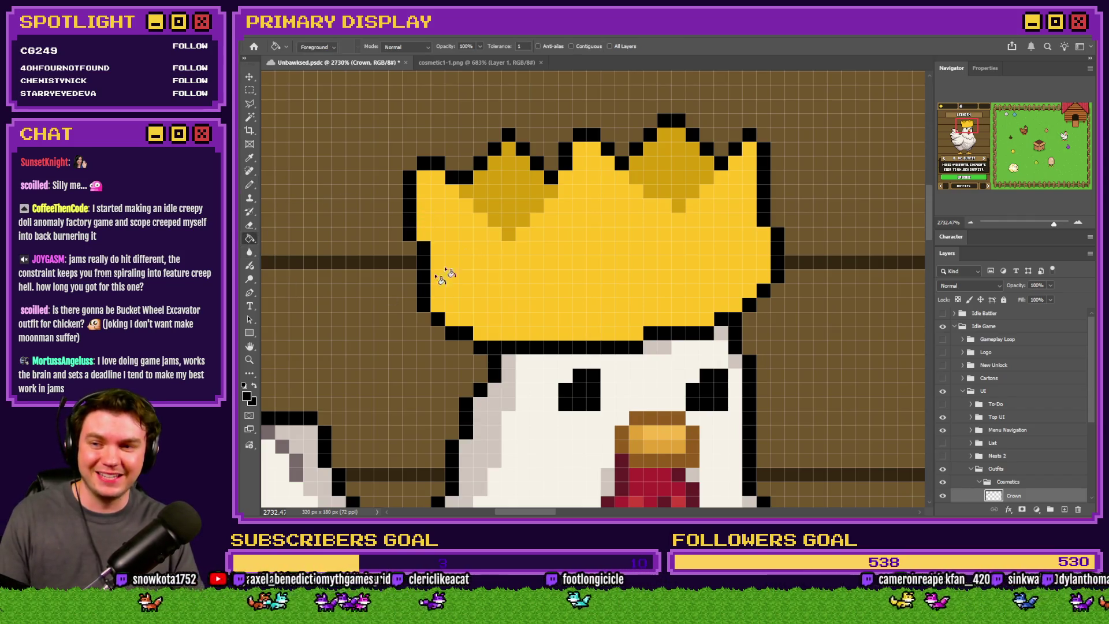
left_click(441, 279, "alt")
left_click(246, 396)
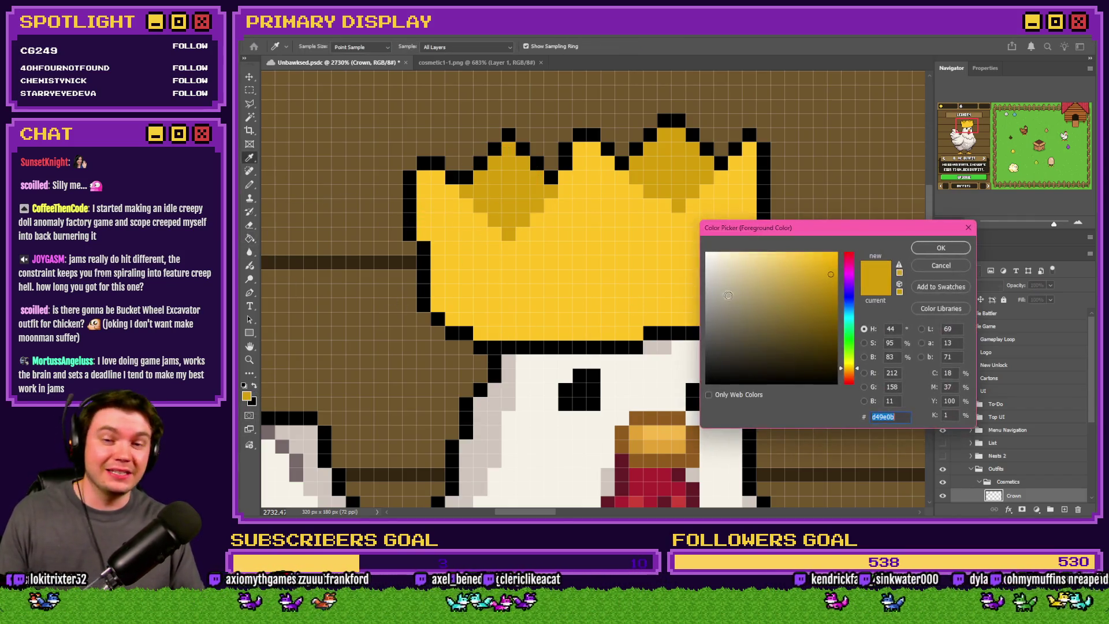
left_click(834, 286)
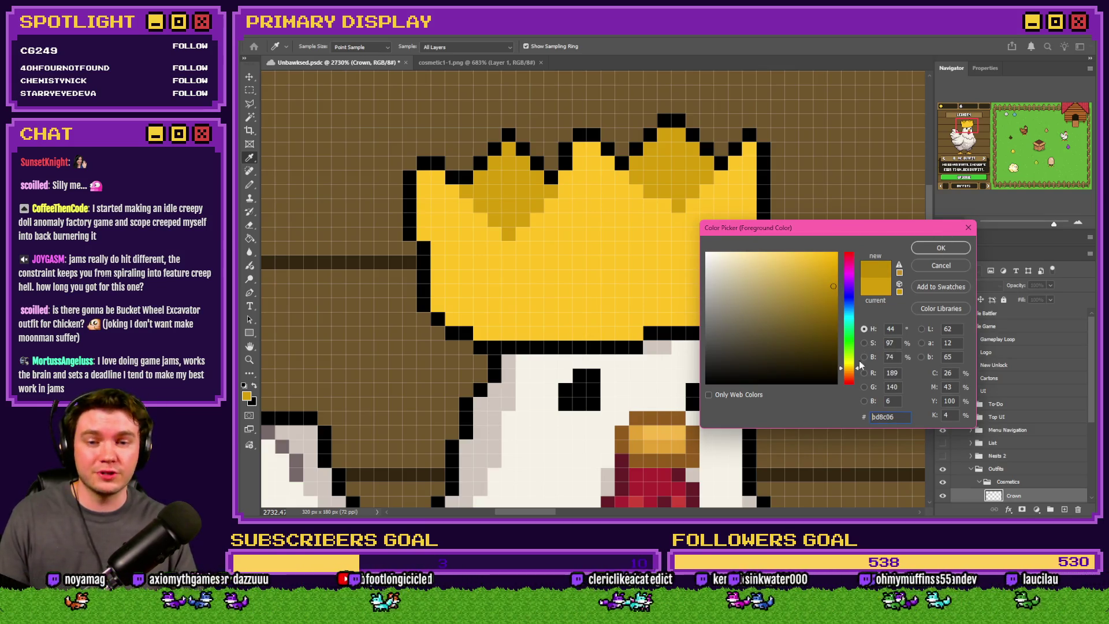
left_click(851, 374)
key("Return")
key("g")
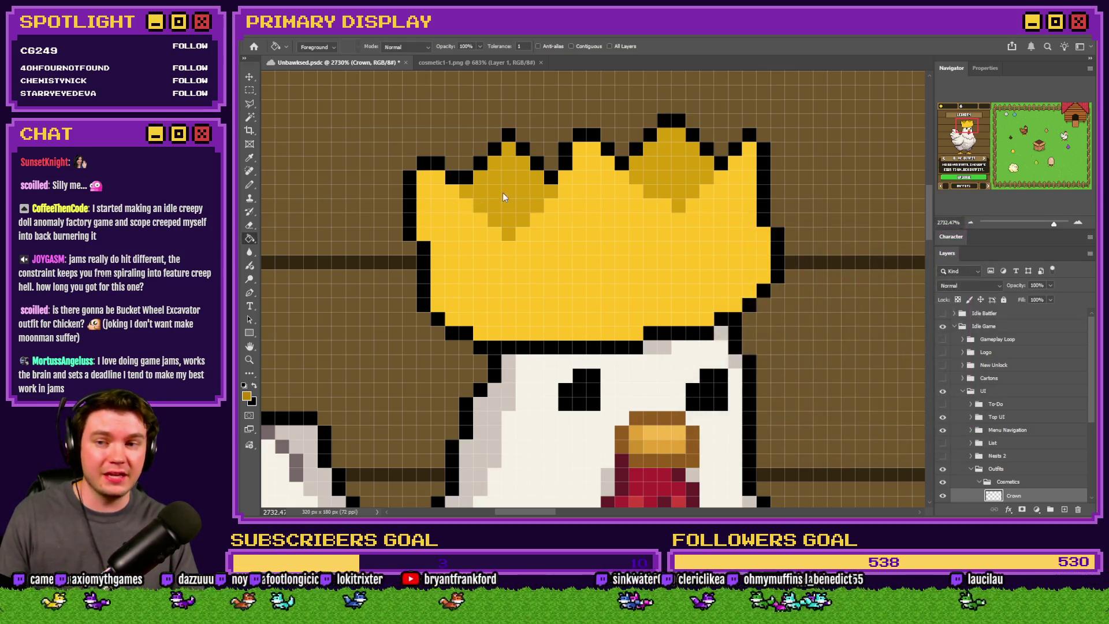
left_click(502, 193)
Step: Choose a bright red for the first gem, starting from bd0606 and brightening it
left_click(250, 185)
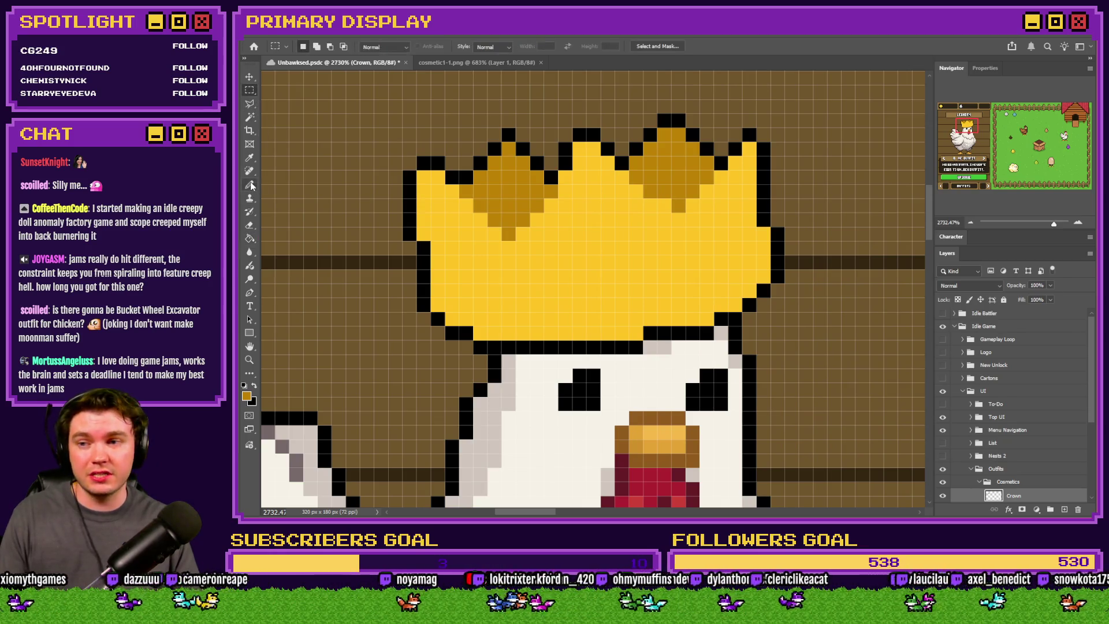
left_click_drag(414, 214, 497, 248)
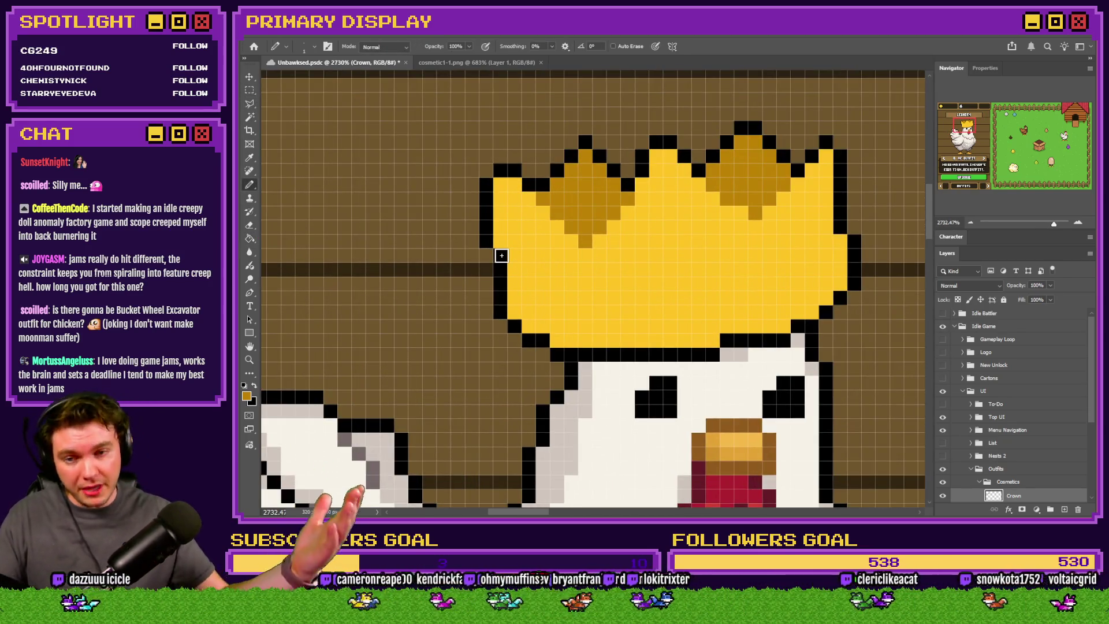
left_click(246, 397)
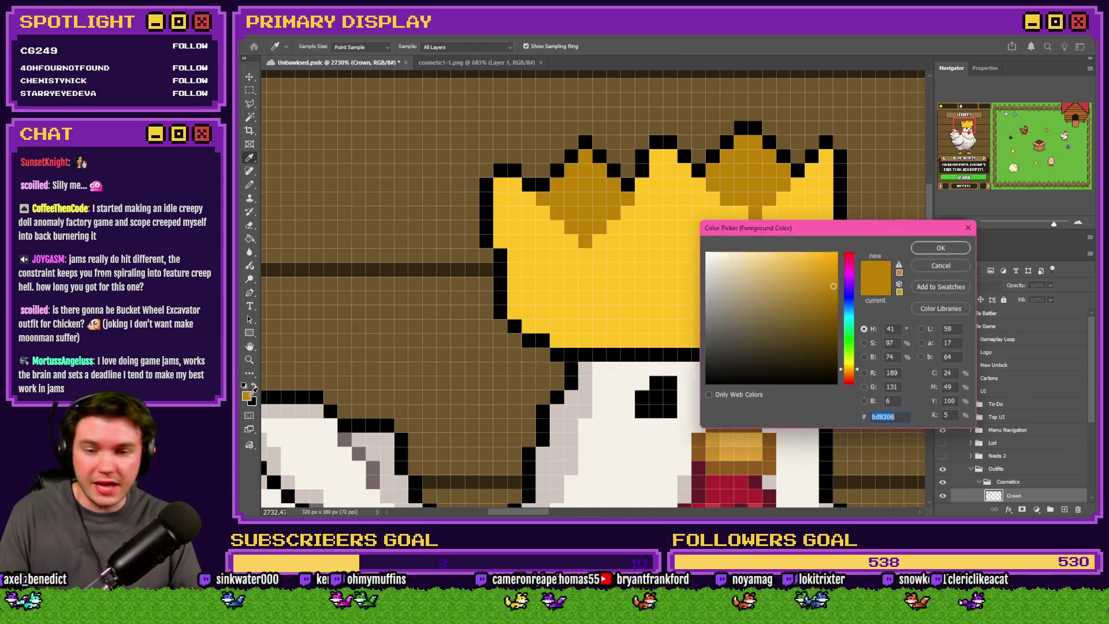
type("bd0606")
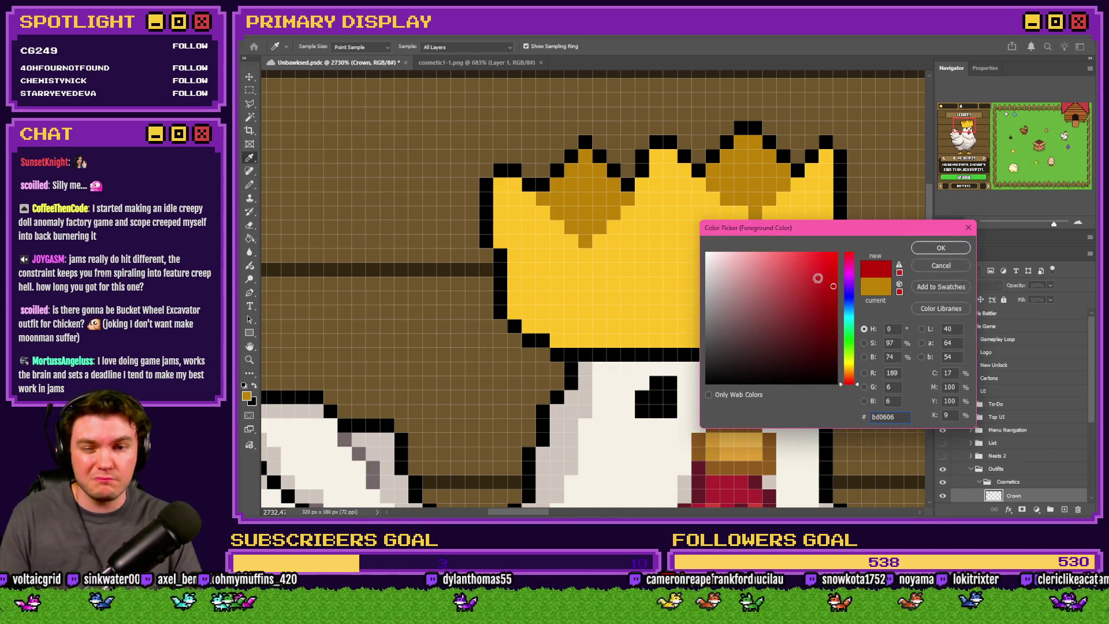
left_click(824, 267)
left_click(826, 267)
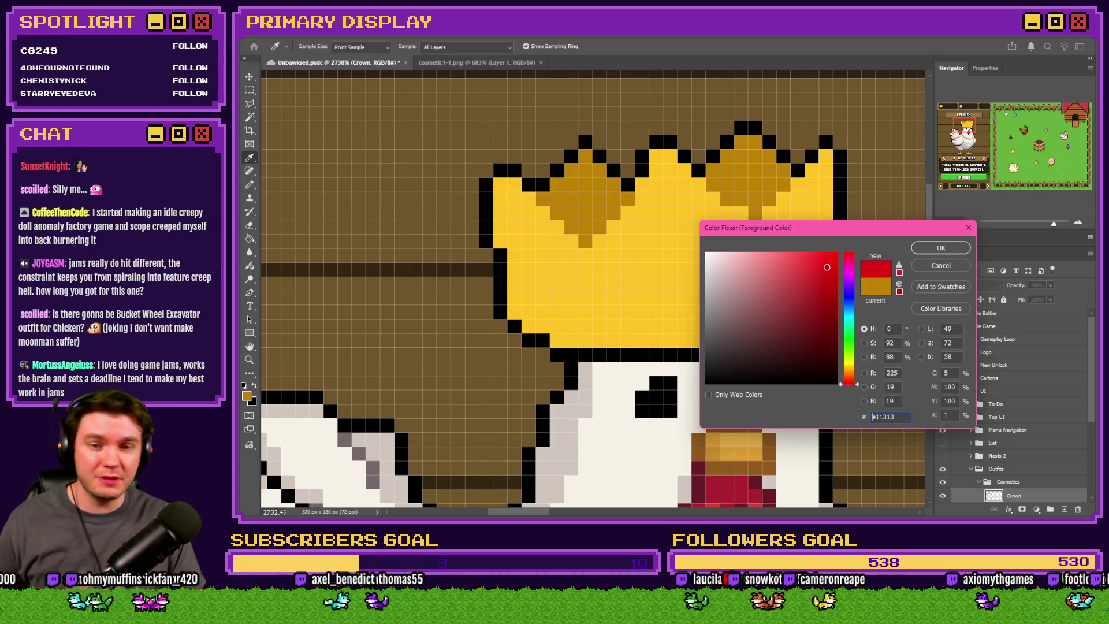
Step: Paint a red gem on the crown's left side and pick a green for the next gem
left_click(941, 248)
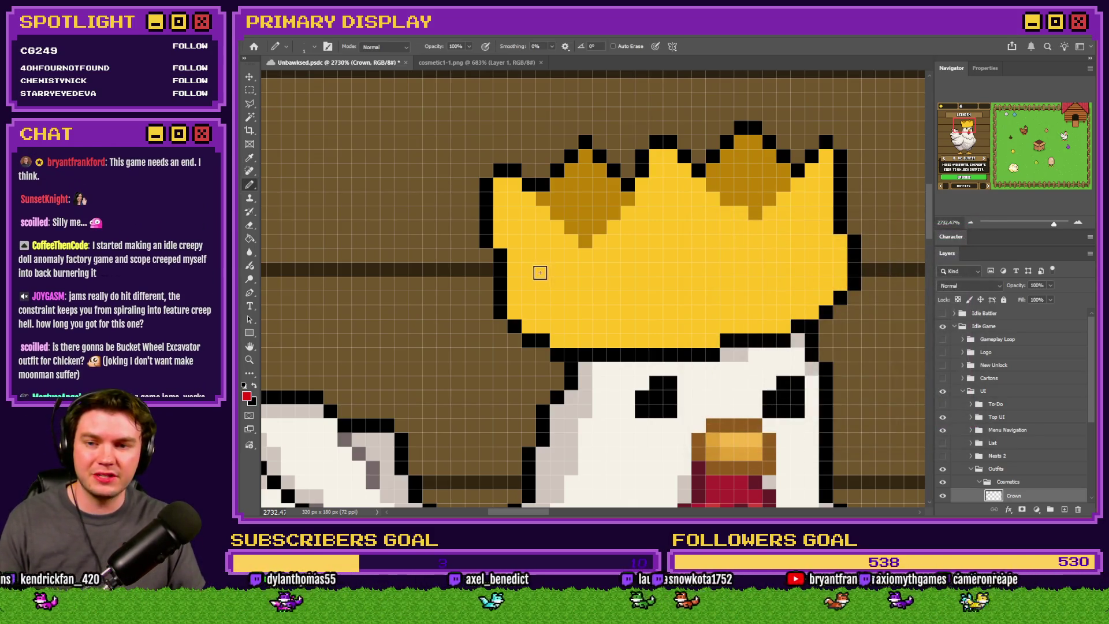
mouse_move(542, 269)
left_mouse_down()
mouse_move(529, 271)
mouse_move(543, 283)
mouse_move(543, 270)
mouse_move(542, 295)
left_mouse_up()
key("ctrl+z")
key("ctrl+z")
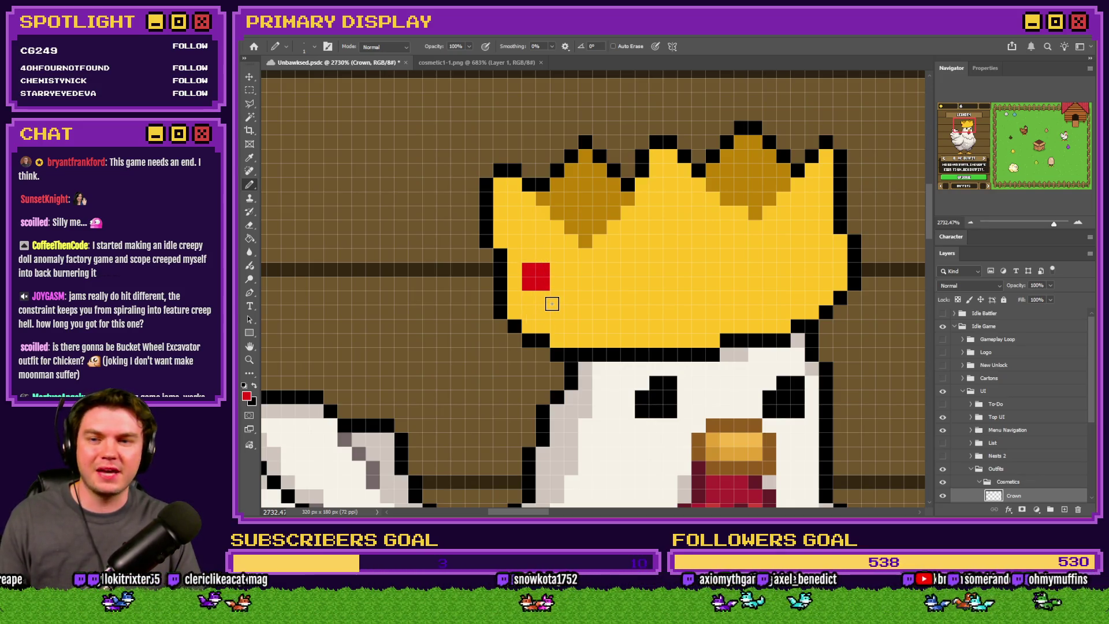
left_click(247, 397)
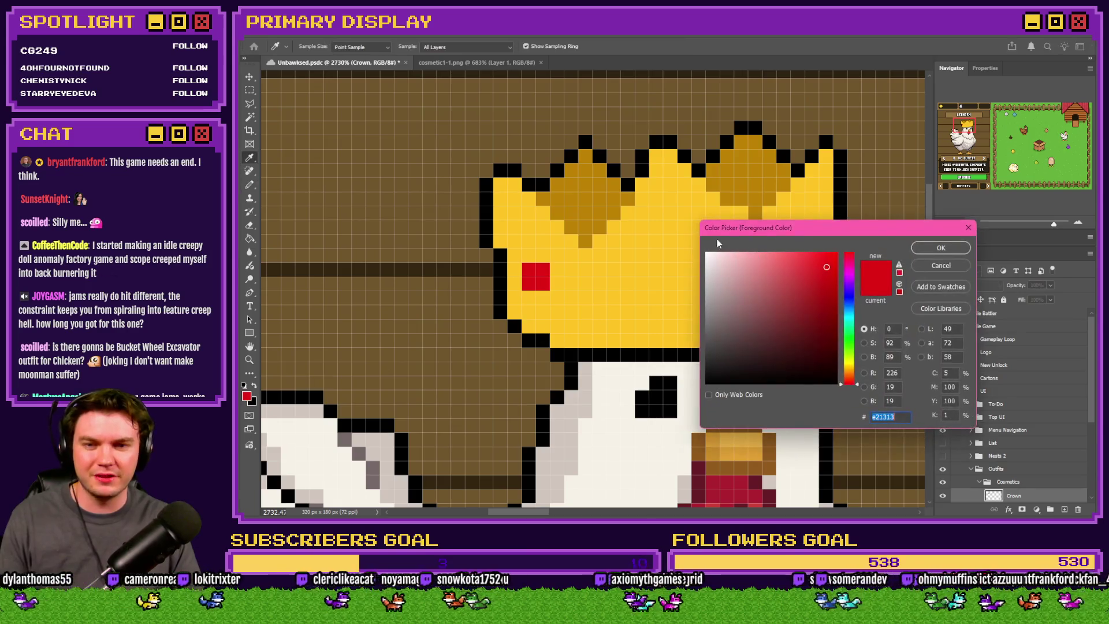
left_click(849, 347)
left_click(942, 248)
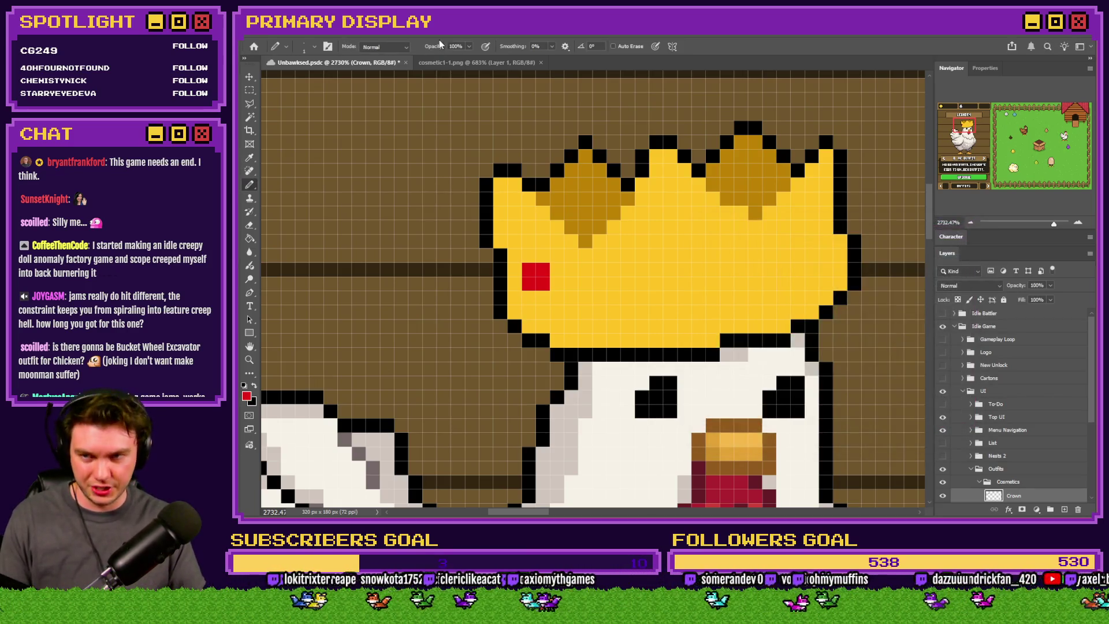
Step: Compare the crown against the cosmetic1-1.png reference, then return to Unbawksed.psdc
left_click(477, 62)
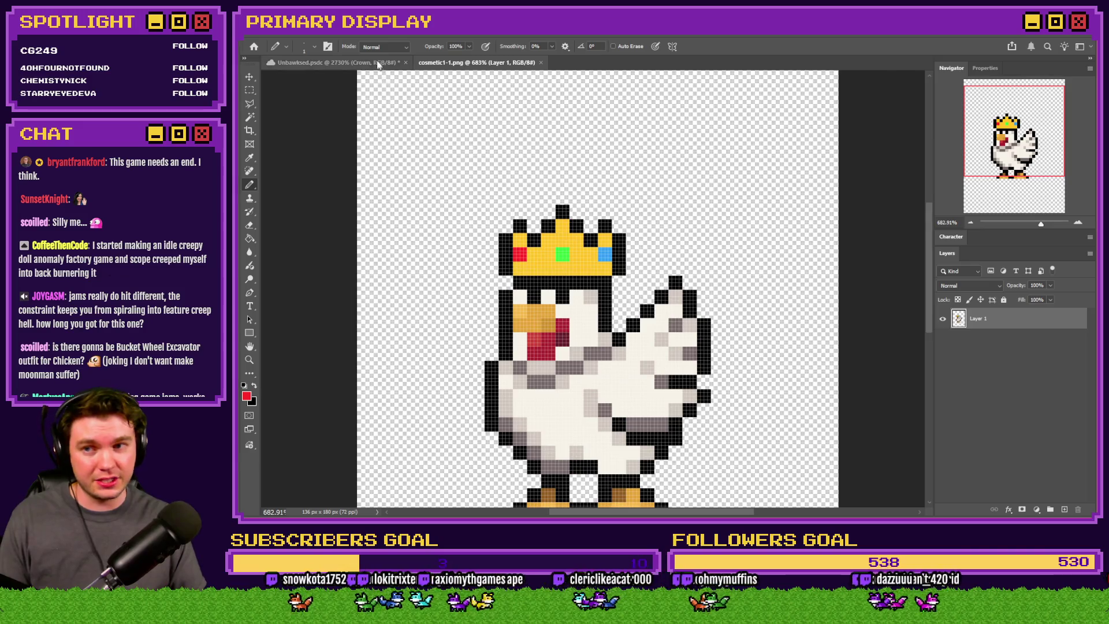
left_click(377, 63)
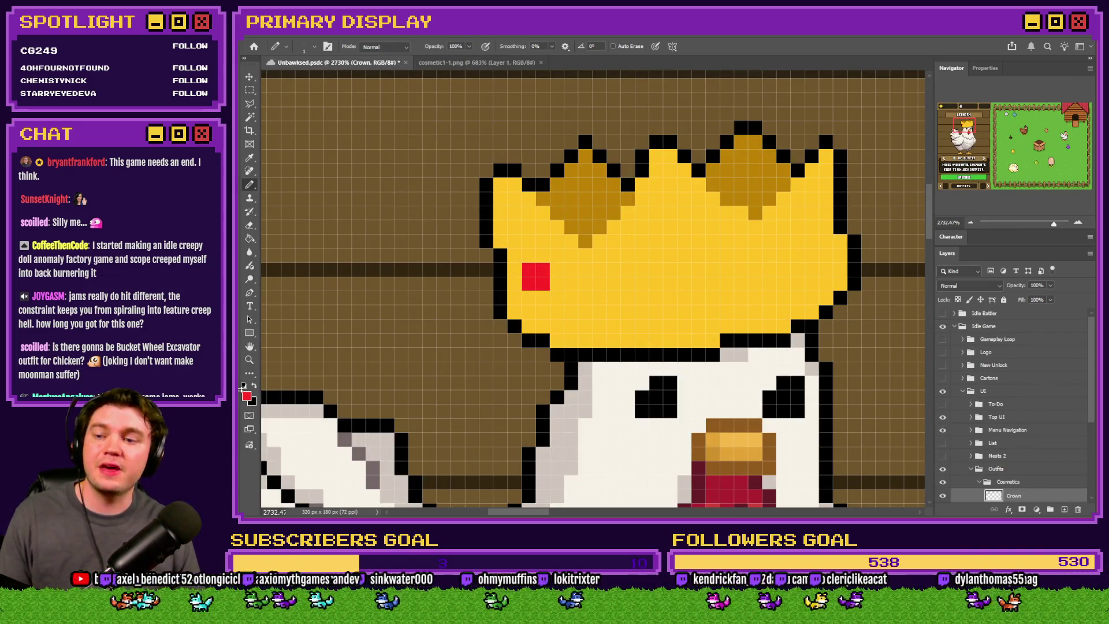
left_click(492, 64)
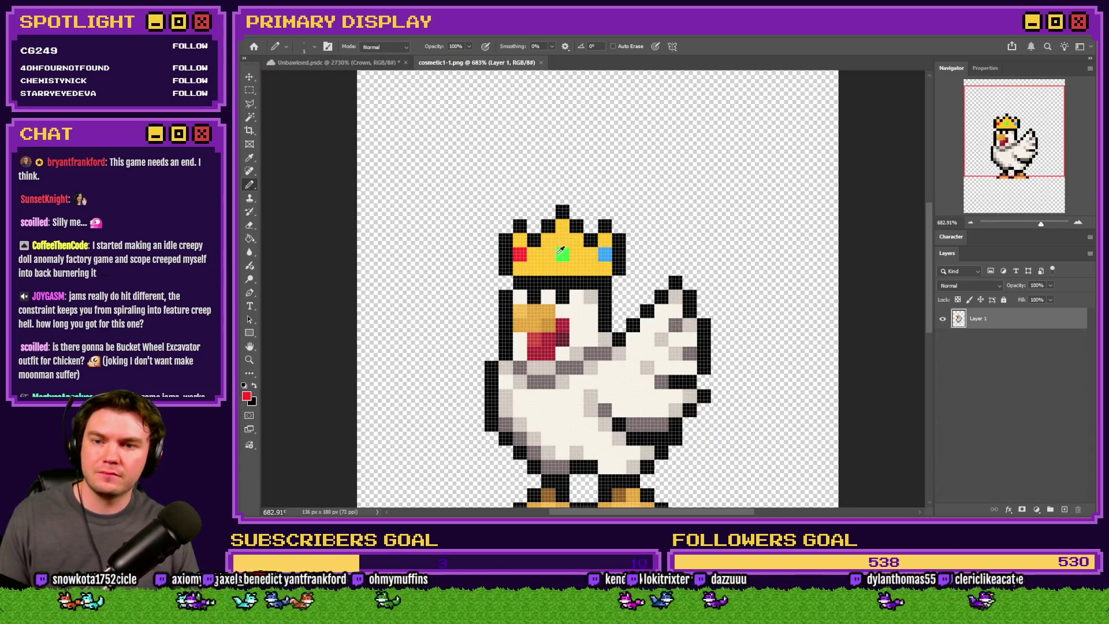
left_click(333, 63)
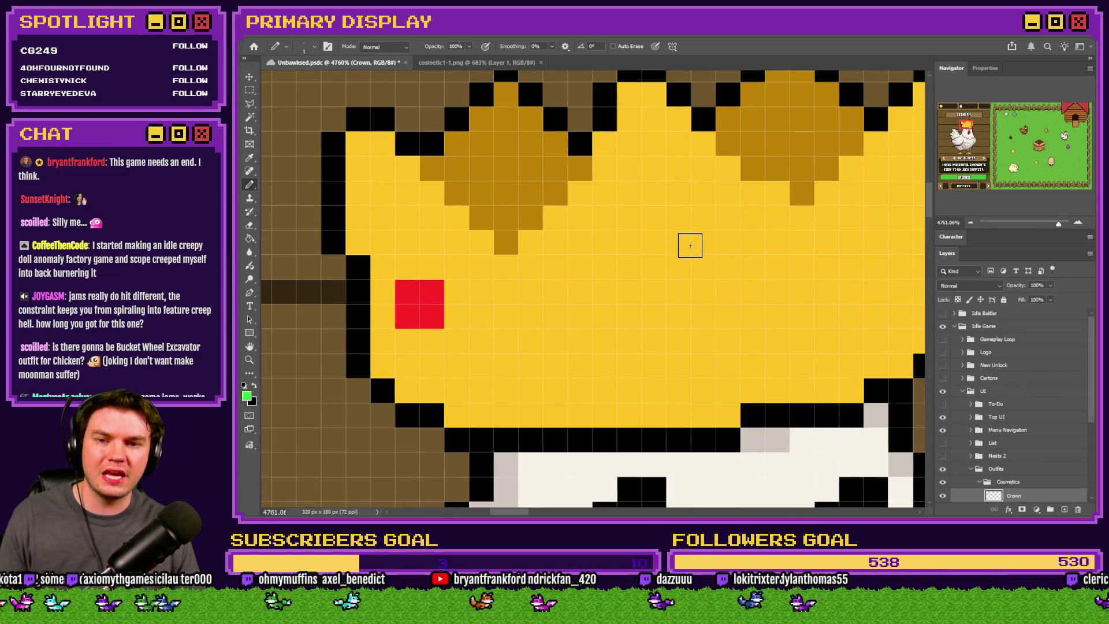
Step: Pencil a green cross gem at the centre of the crown
mouse_move(677, 245)
left_mouse_down()
mouse_move(676, 267)
mouse_move(704, 267)
left_mouse_up()
left_click(674, 220)
left_click(654, 218)
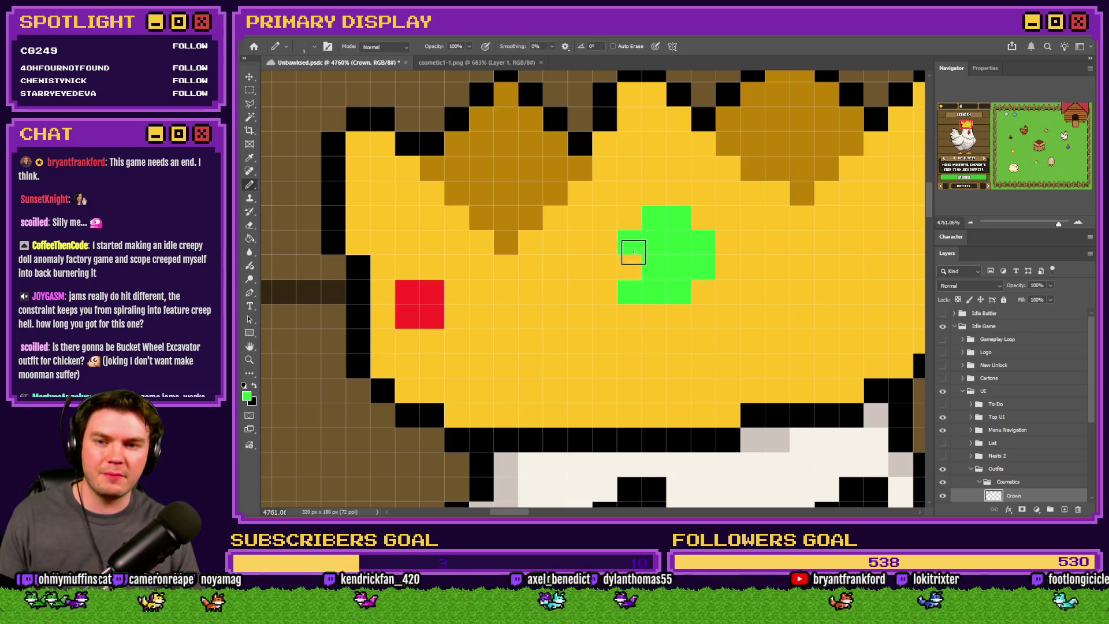
left_click_drag(635, 248, 681, 284)
scroll(664, 245, "down", 5)
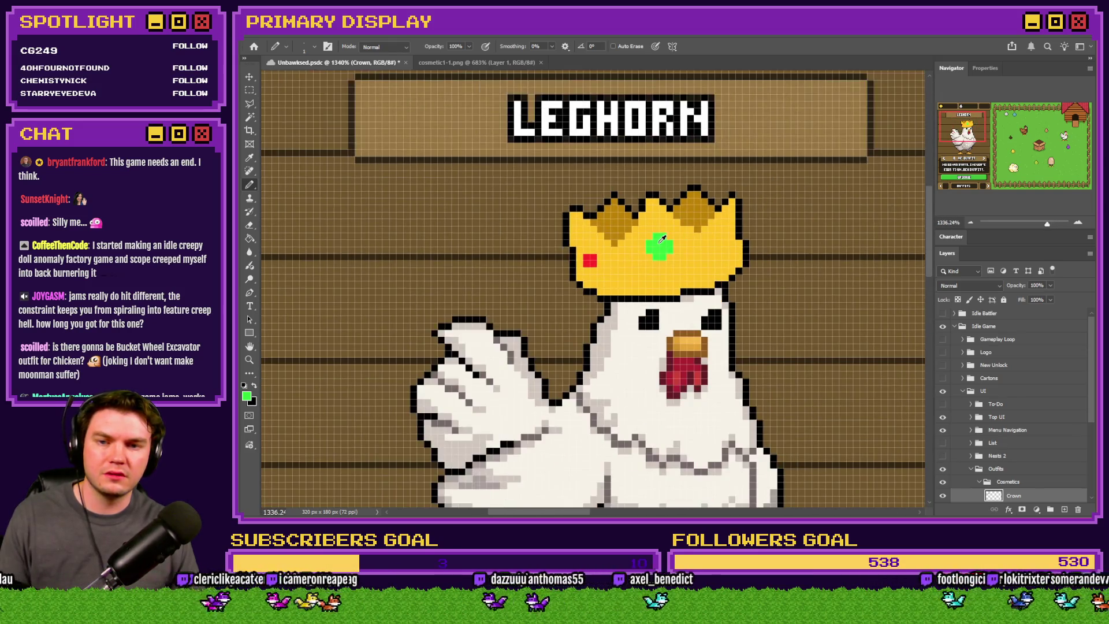
scroll(659, 237, "up", 4)
scroll(659, 237, "up", 1)
Step: Check the reference image, then paint a blue 2x2 gem on the crown's right
key("ctrl+Tab")
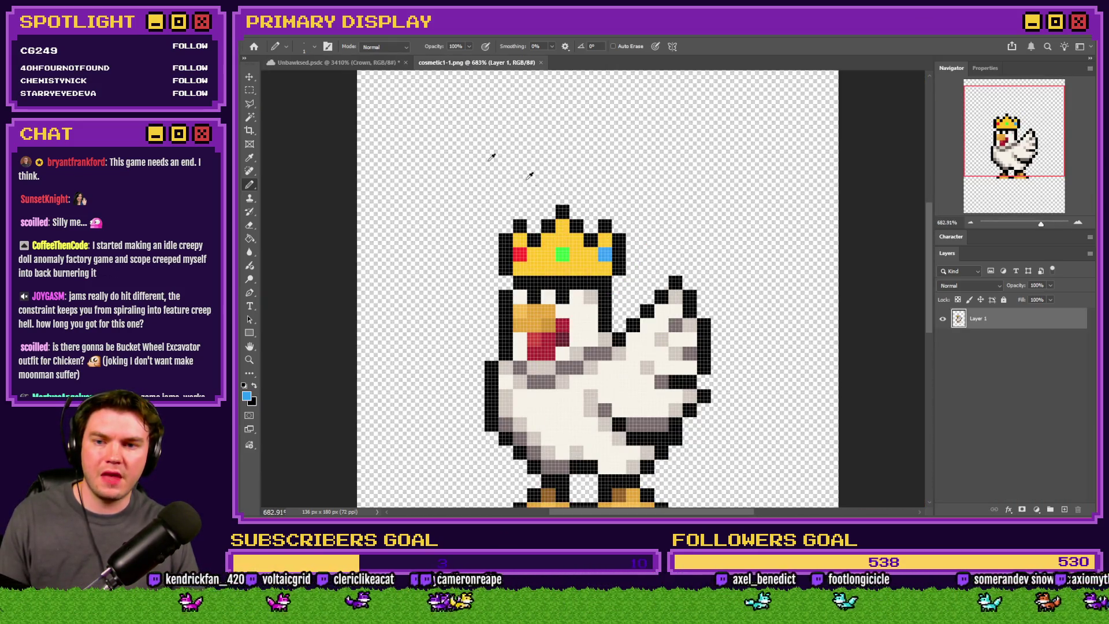
key("ctrl+Tab")
scroll(841, 228, "up", 1)
left_click_drag(841, 225, 859, 246)
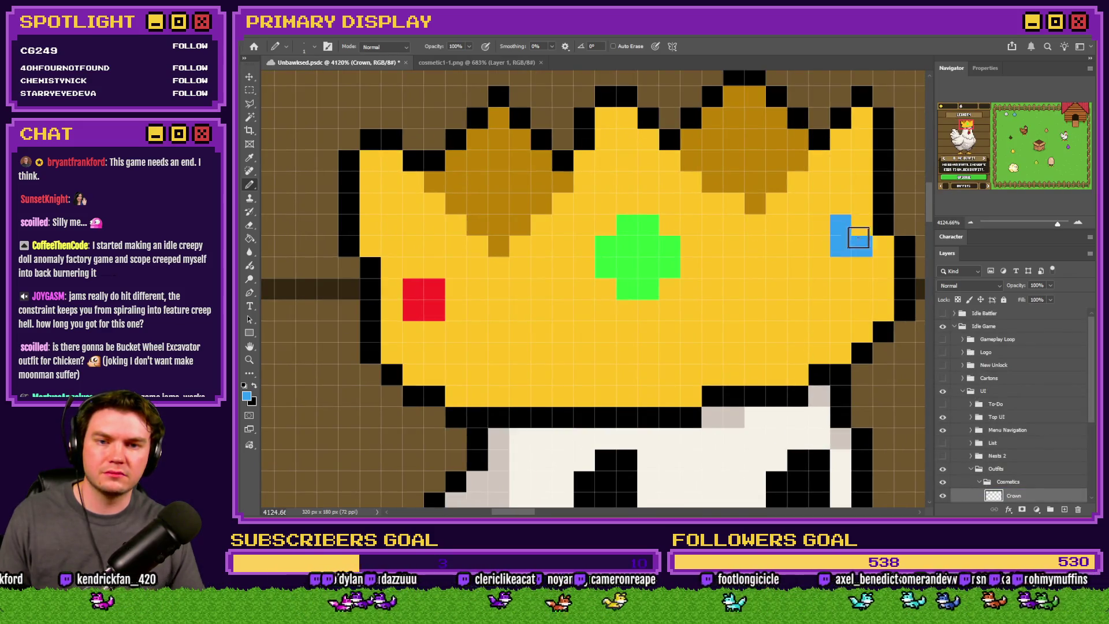
scroll(635, 234, "down", 10)
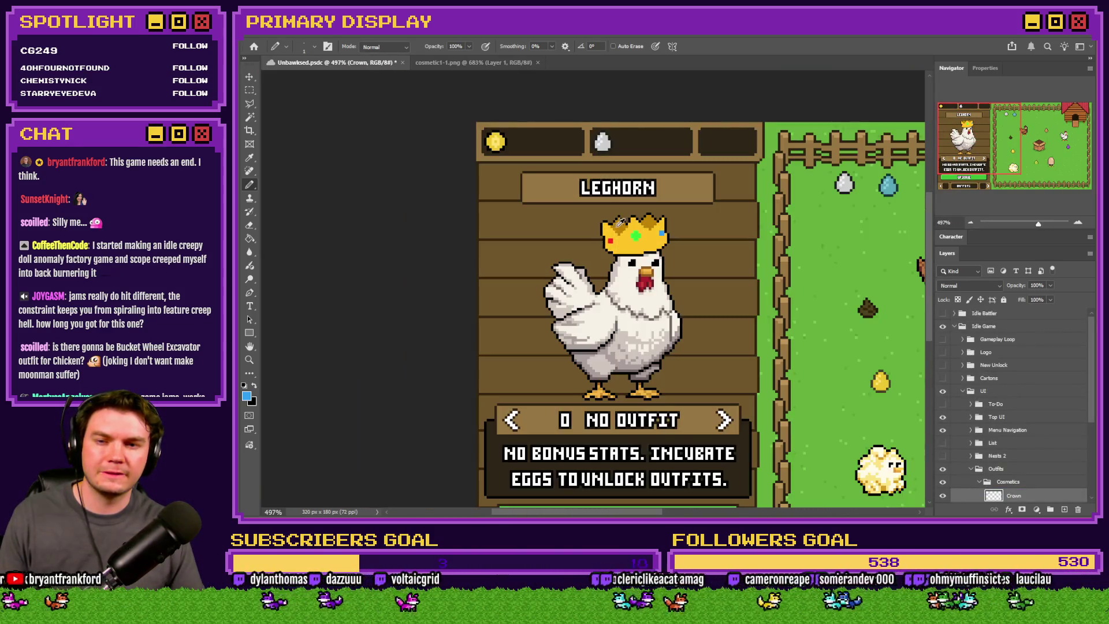
scroll(629, 228, "up", 8)
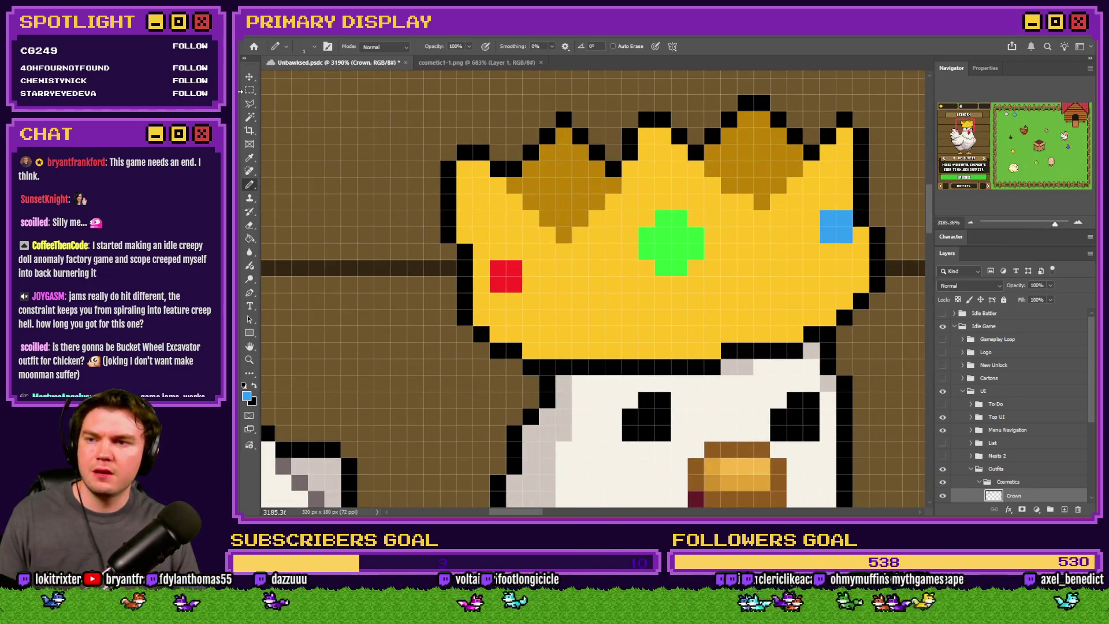
Step: Move the green cross down one pixel and cover the exposed pixels with crown yellow
key("m")
left_click_drag(701, 213, 639, 276)
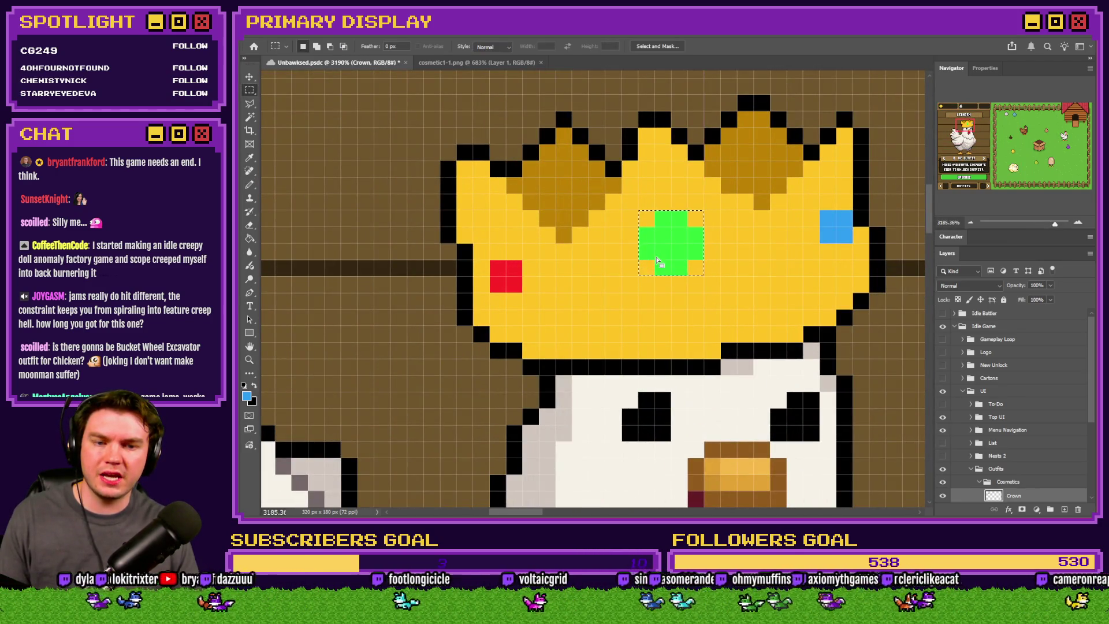
key("ctrl+Down")
left_click(249, 184)
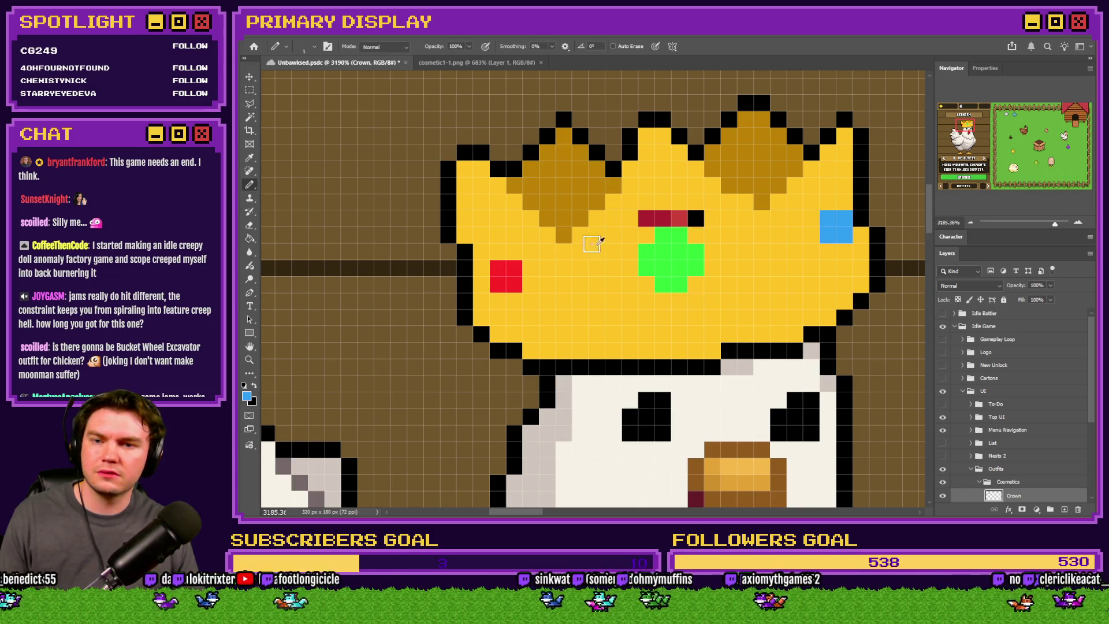
left_click(619, 259, "alt")
left_click_drag(647, 218, 695, 218)
scroll(568, 282, "down", 4)
scroll(526, 265, "down", 2)
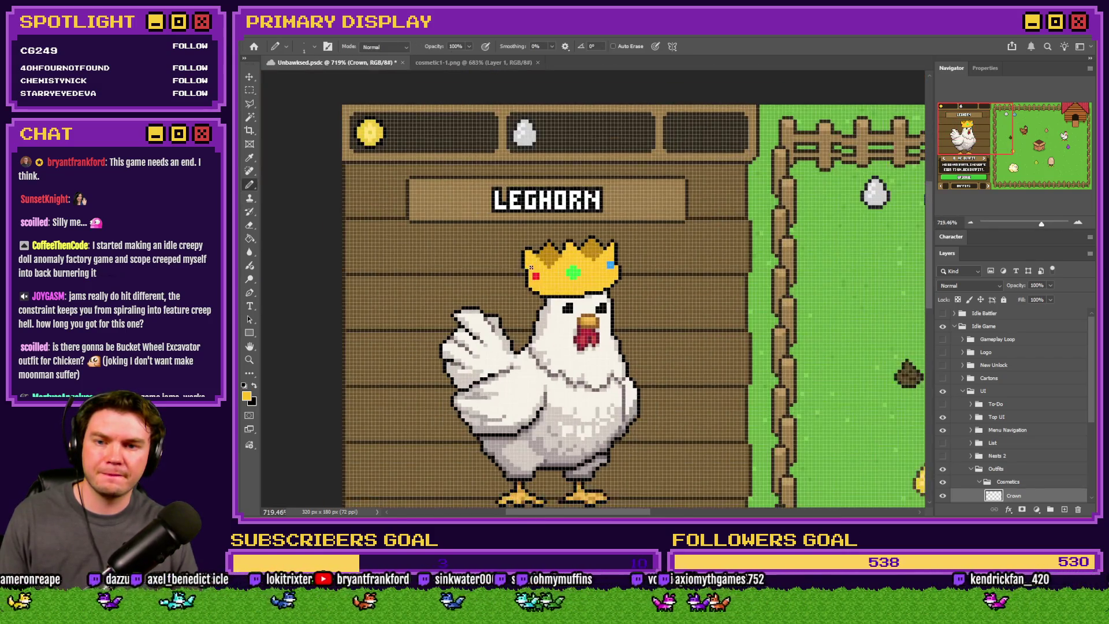
scroll(525, 264, "up", 5)
Step: Add a pink highlight pixel to the red gem, then restore the original red
left_click(504, 264, "alt")
left_click(247, 398)
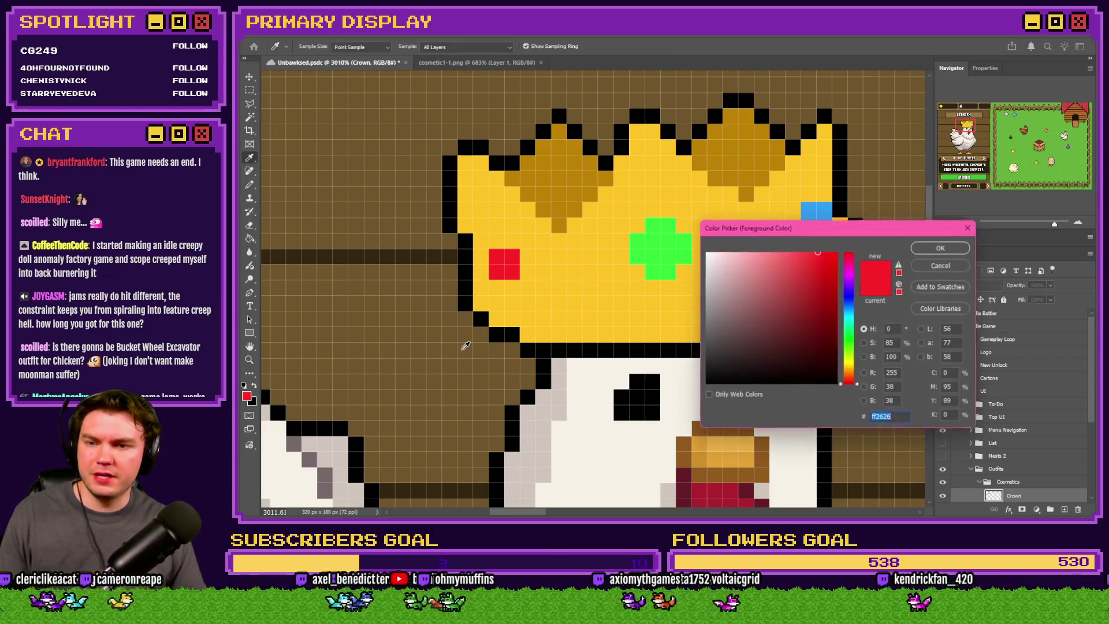
left_click(802, 254)
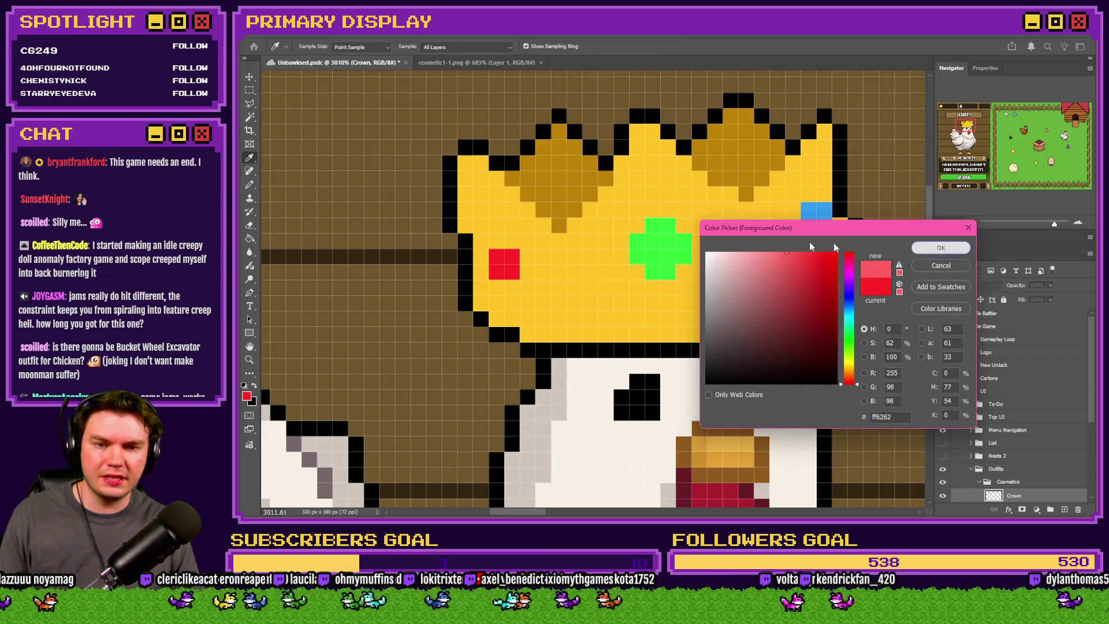
left_click(941, 248)
left_click(501, 255)
scroll(503, 253, "up", 2)
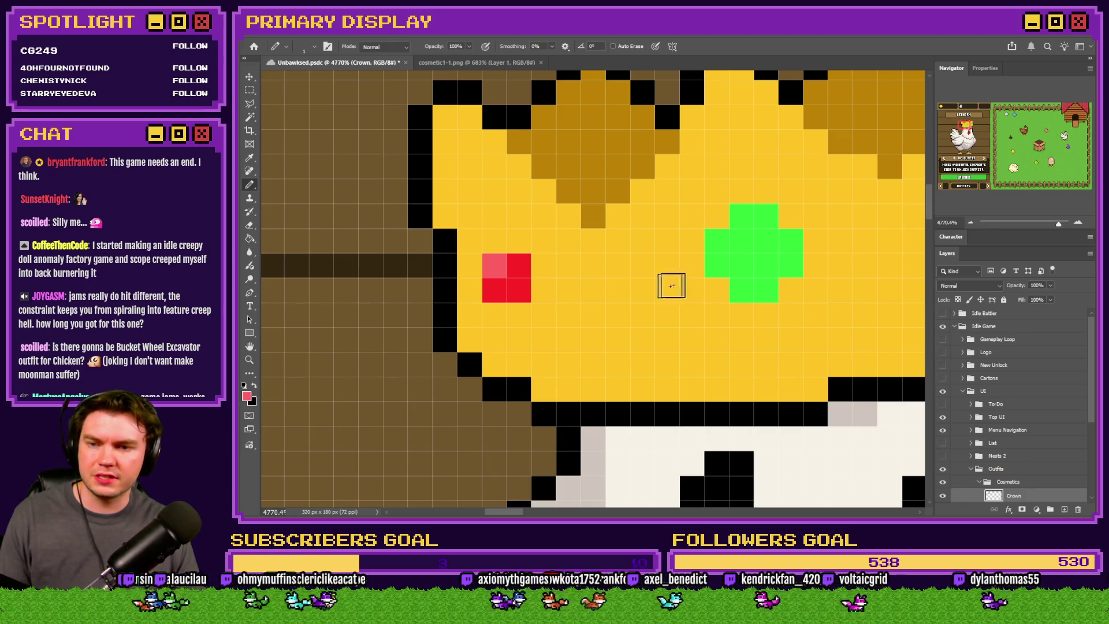
left_click(248, 396)
left_click(511, 282)
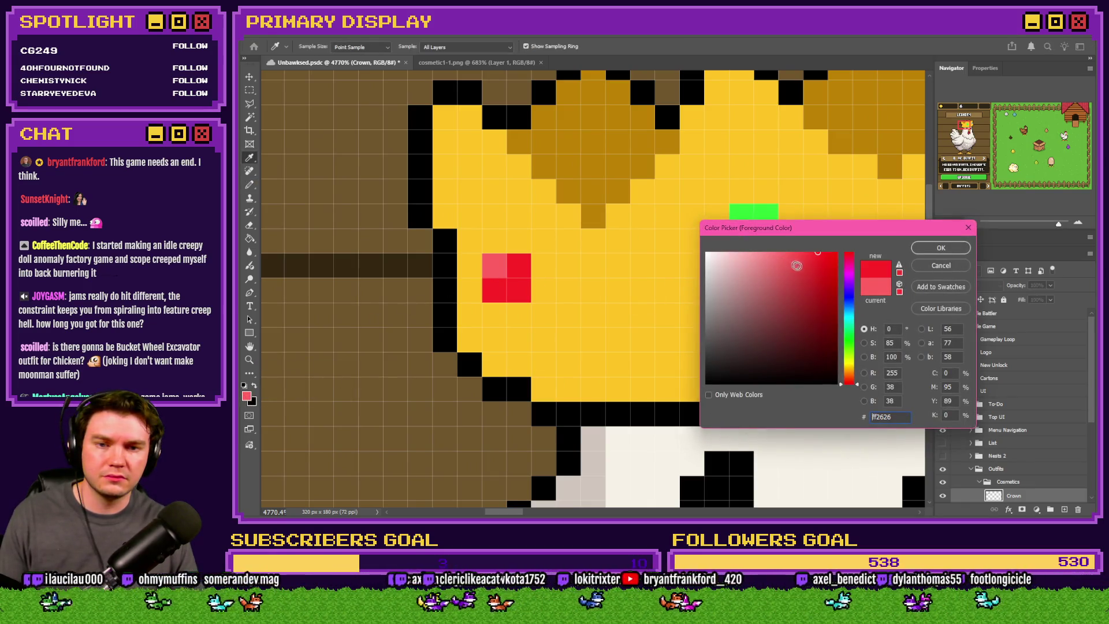
left_click(942, 247)
key("b")
scroll(573, 284, "down", 10)
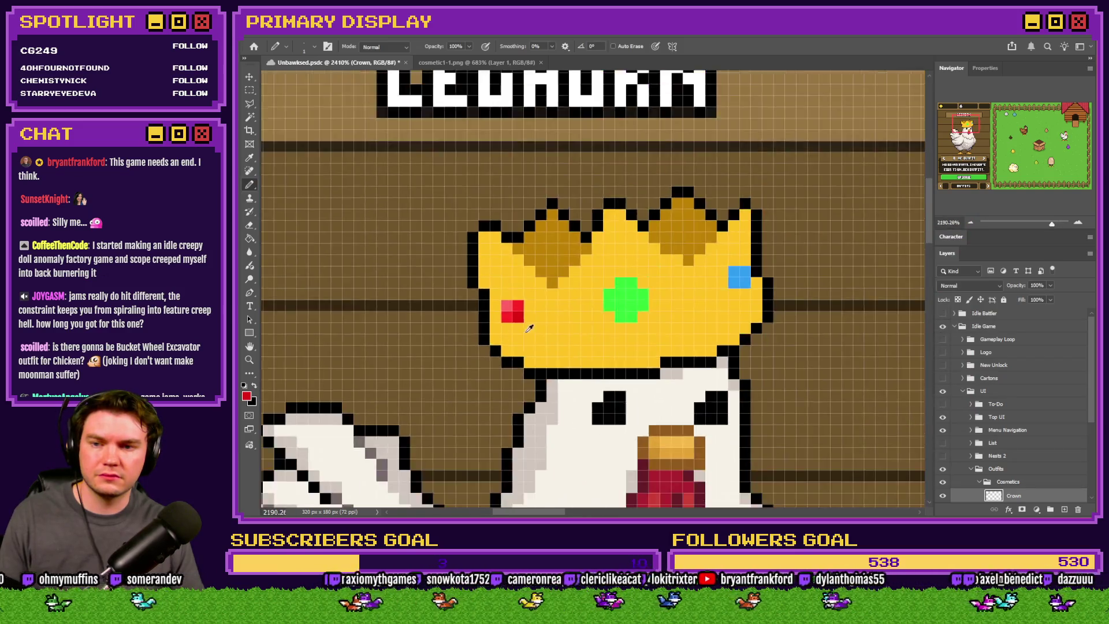
scroll(576, 286, "down", 3)
scroll(678, 254, "up", 12)
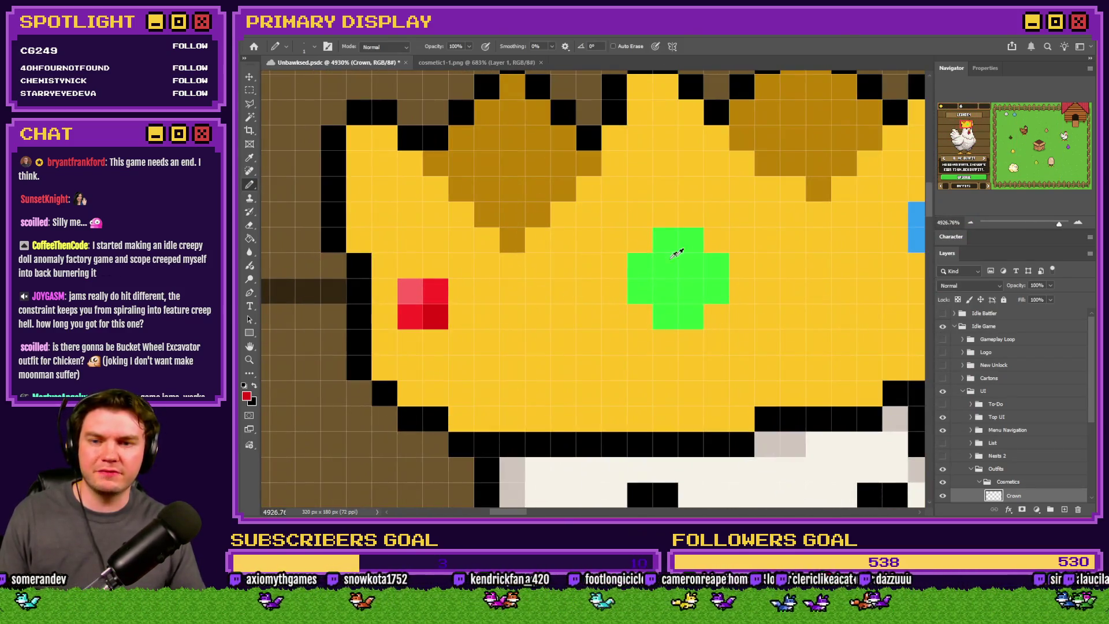
scroll(677, 254, "down", 3)
scroll(646, 270, "up", 3)
Step: Shade the green cross with lighter green on its left and darker green on its right and bottom
left_click(646, 271, "alt")
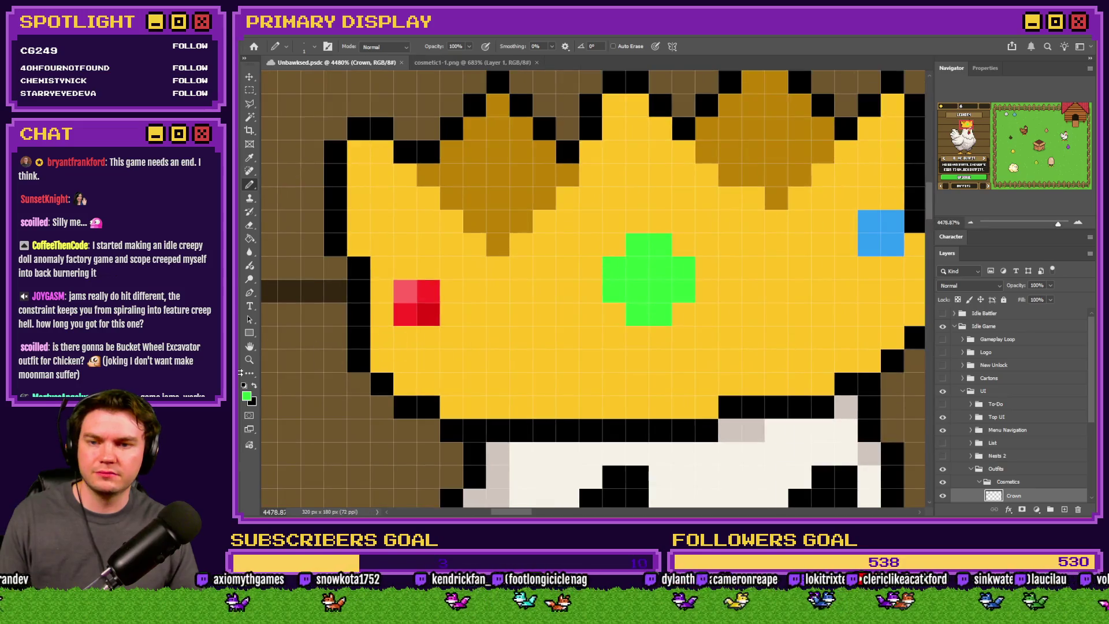
left_click(247, 398)
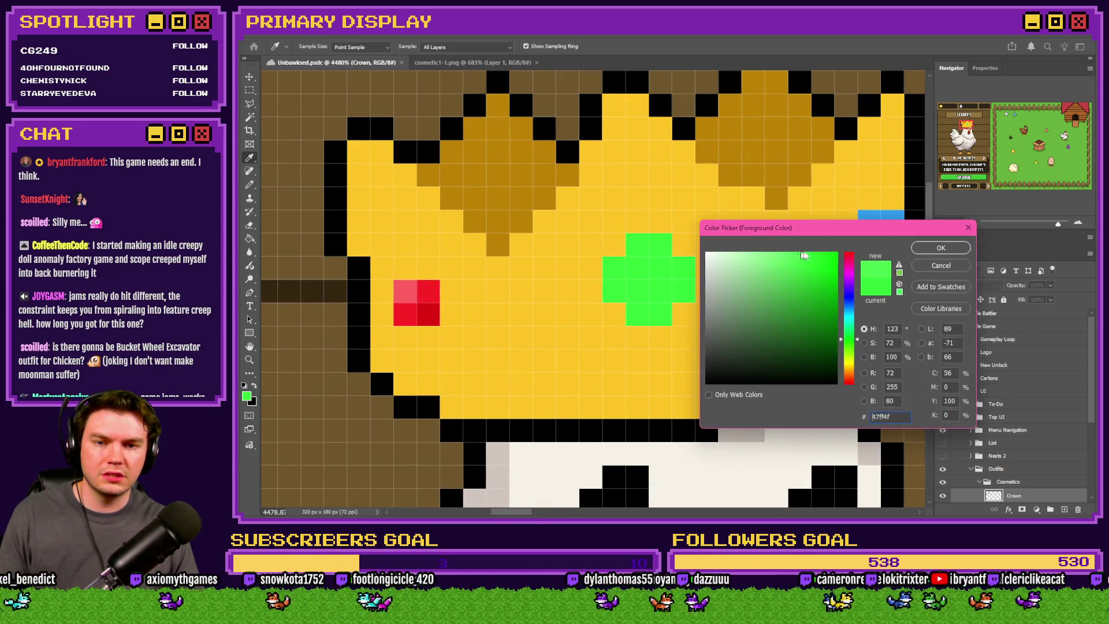
left_click(942, 247)
left_click_drag(636, 246, 614, 292)
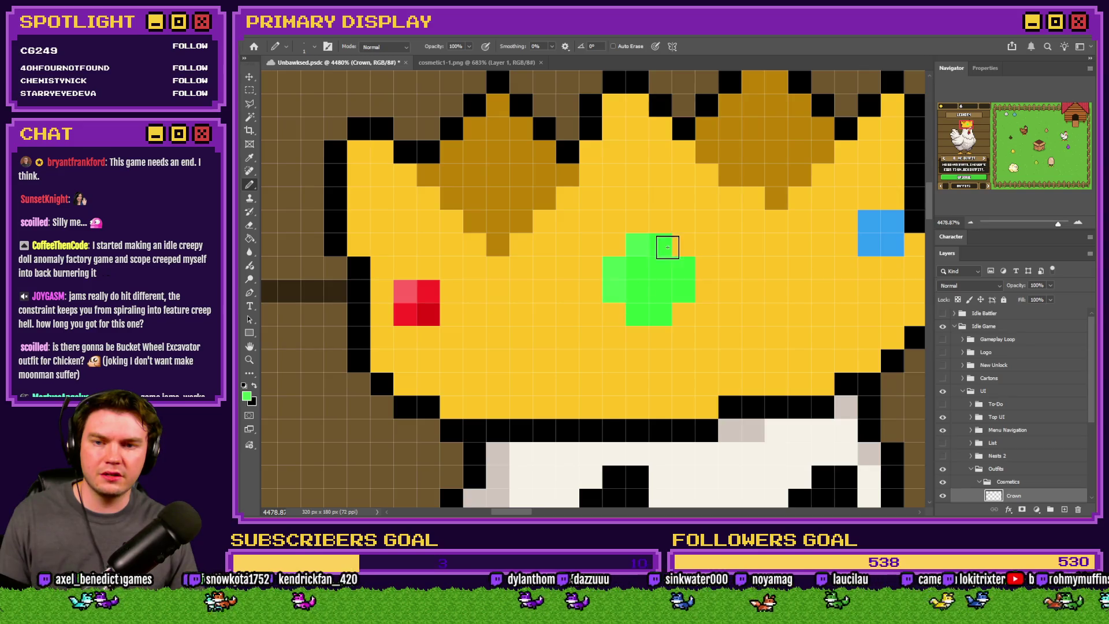
left_click(246, 396)
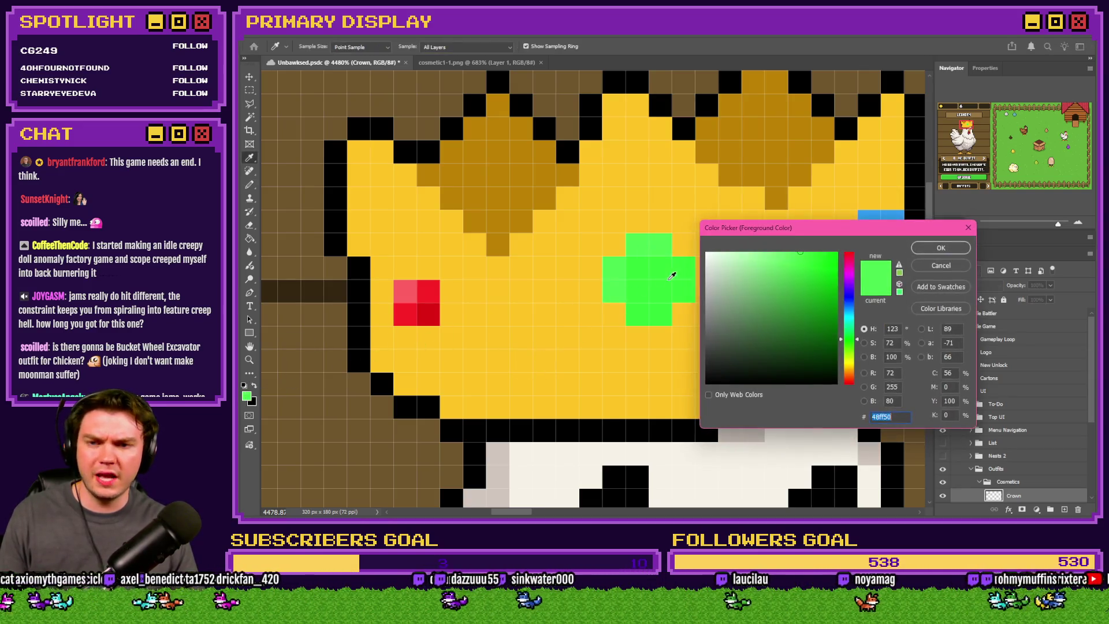
left_click(672, 276)
left_click(941, 248)
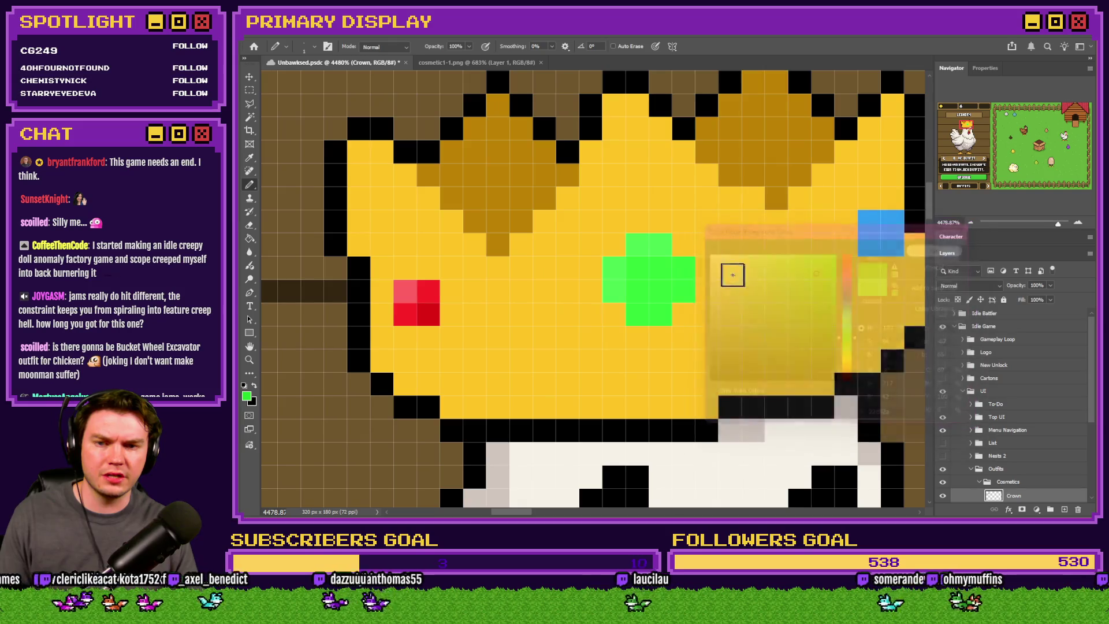
mouse_move(683, 263)
left_mouse_down()
mouse_move(686, 287)
mouse_move(631, 324)
left_mouse_up()
scroll(686, 292, "down", 3)
scroll(800, 265, "up", 3)
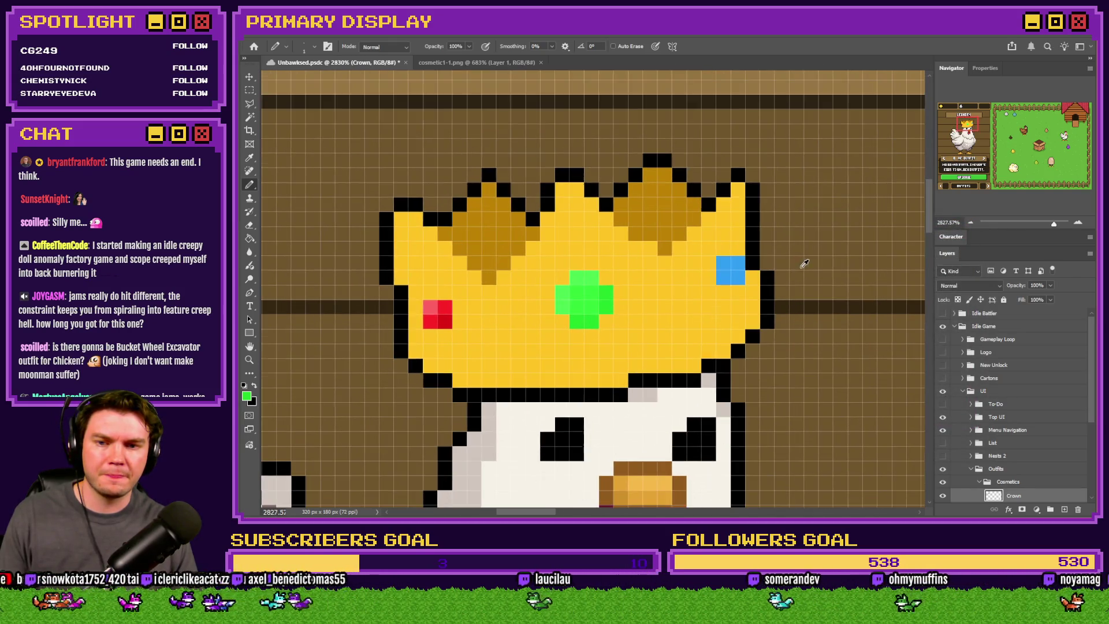
Step: Repaint the blue gem in light blue and pick a further blue shade
left_click(247, 395)
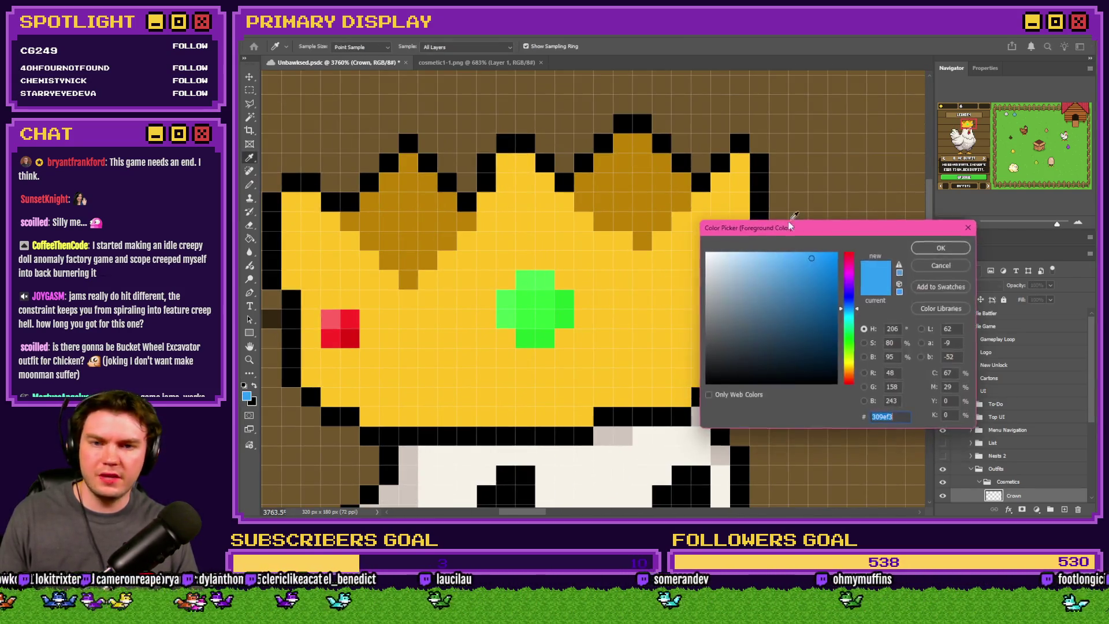
left_click(786, 261)
left_click(942, 248)
left_click_drag(720, 260, 740, 280)
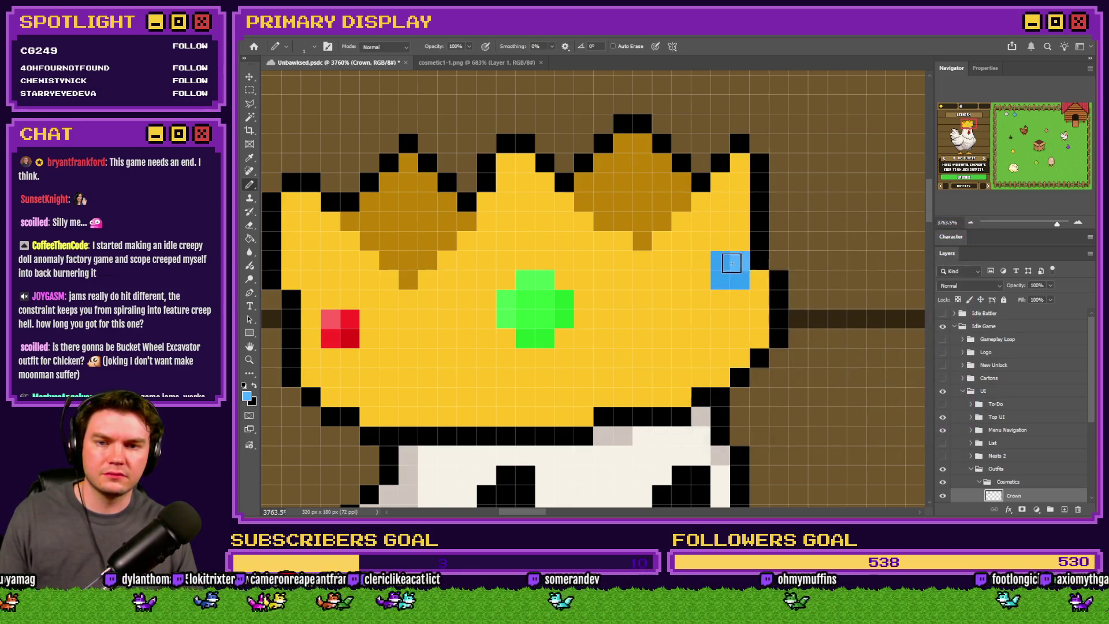
left_click(250, 395)
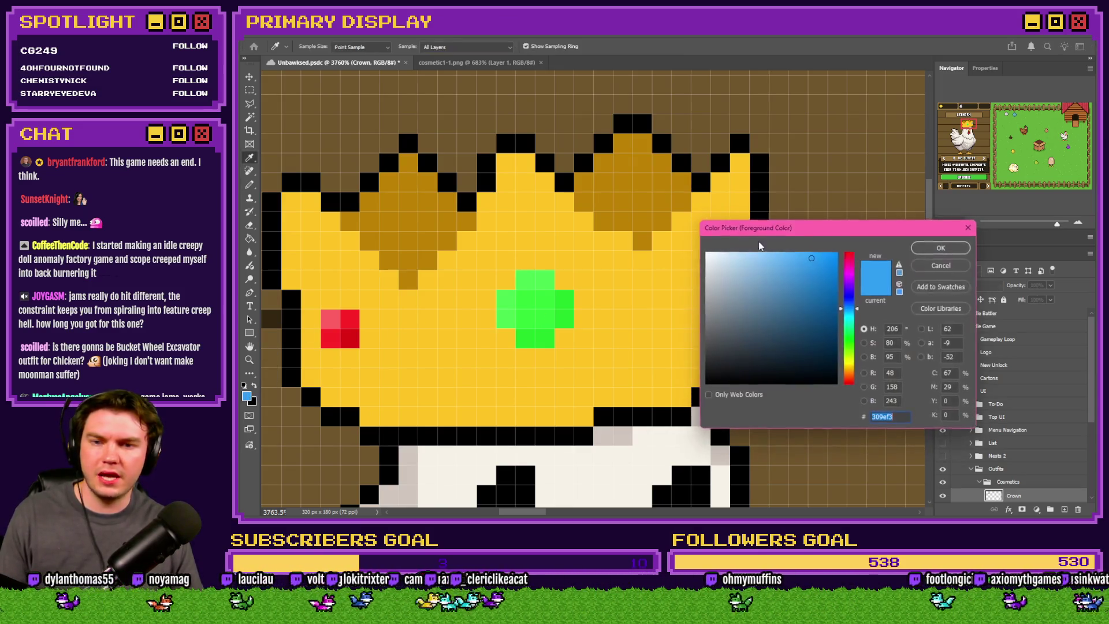
left_click_drag(799, 233, 921, 202)
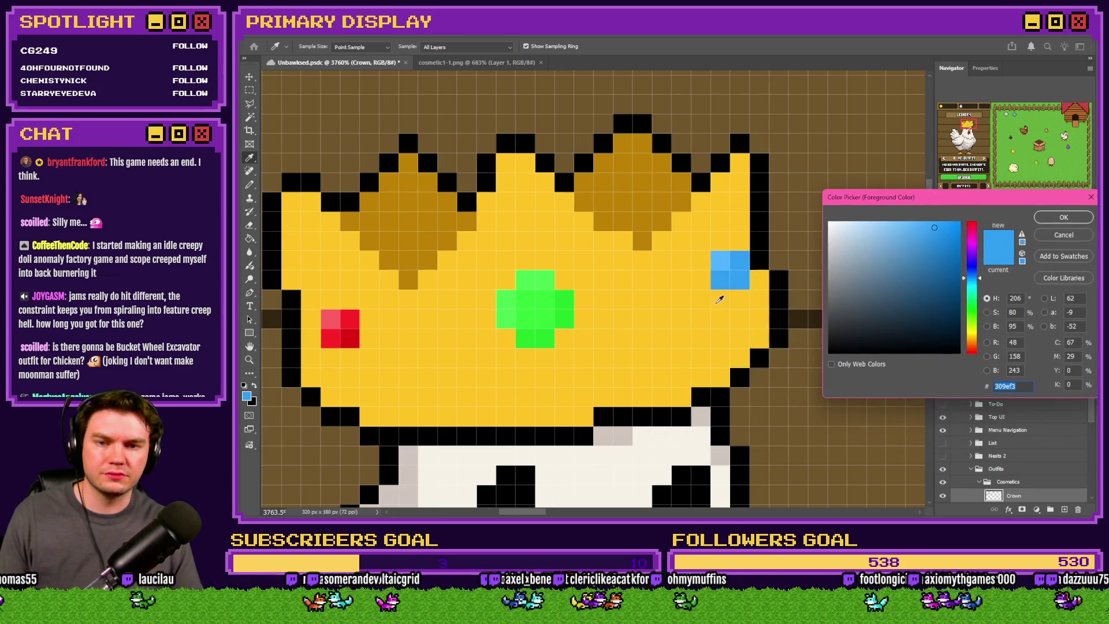
left_click(942, 238)
left_click(1064, 217)
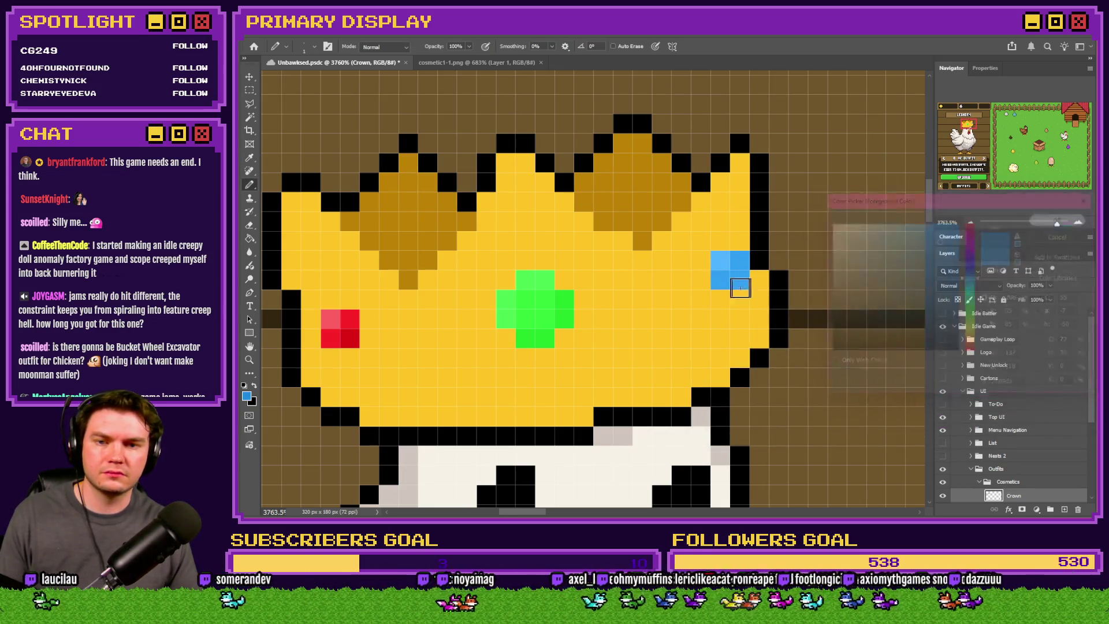
scroll(690, 255, "down", 3)
scroll(455, 290, "up", 2)
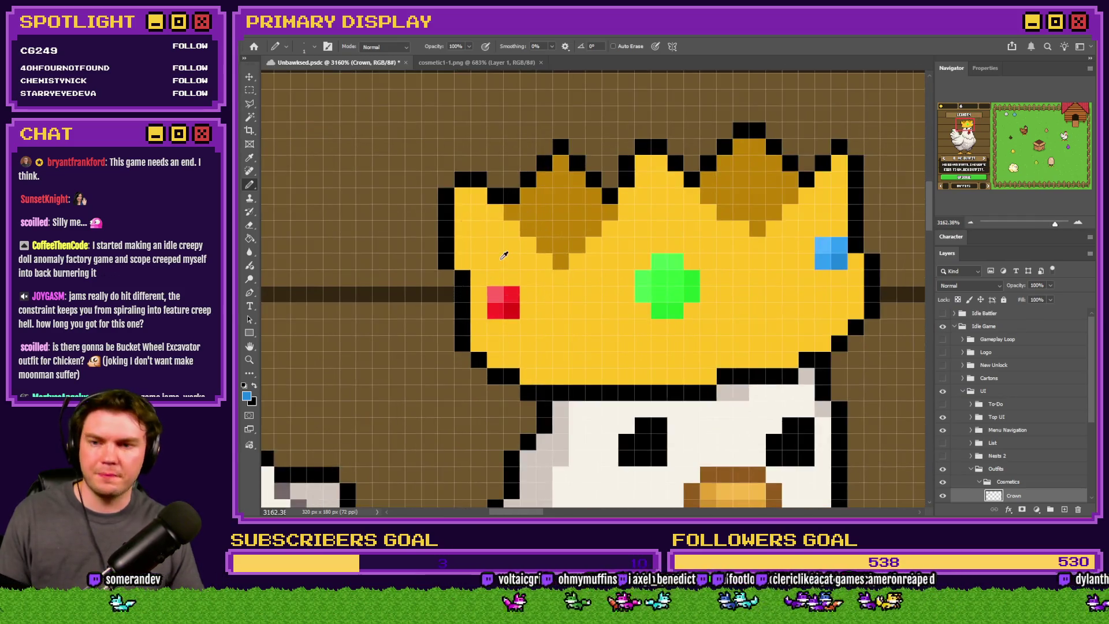
Step: Paint a darker gold band along the crown's bottom edge
left_click(497, 341, "alt")
left_click(247, 396)
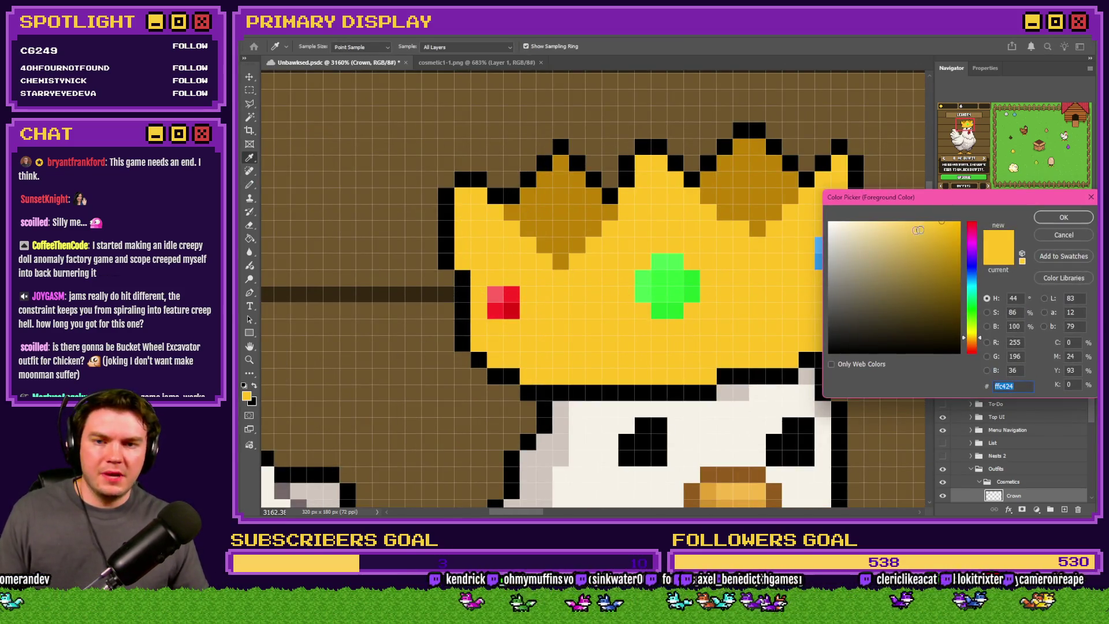
left_click(577, 215)
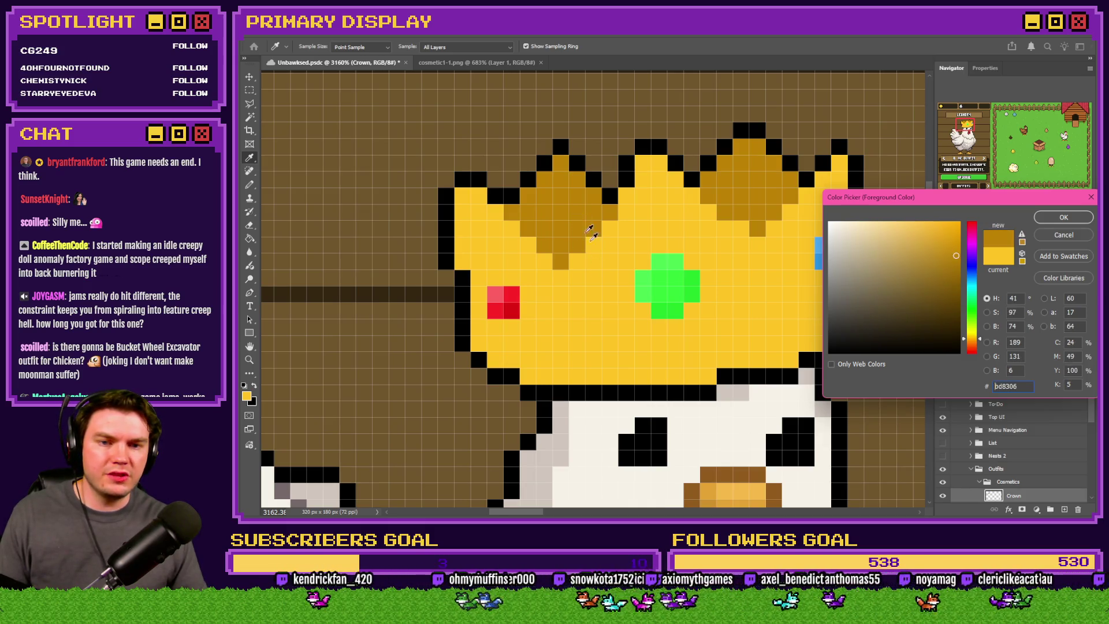
left_click(598, 273)
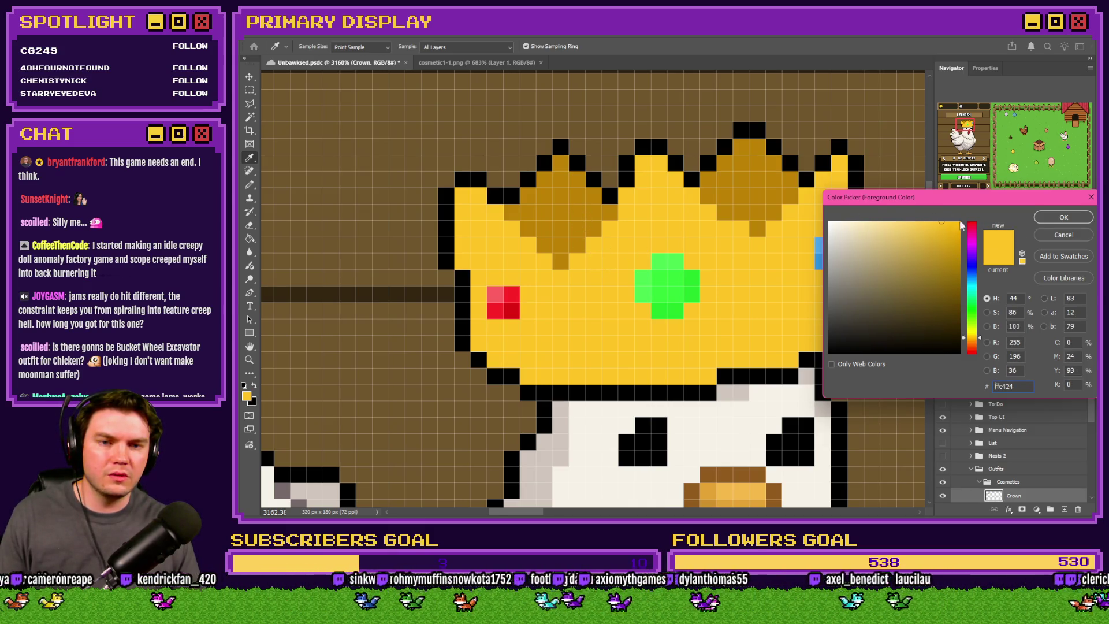
left_click(1064, 218)
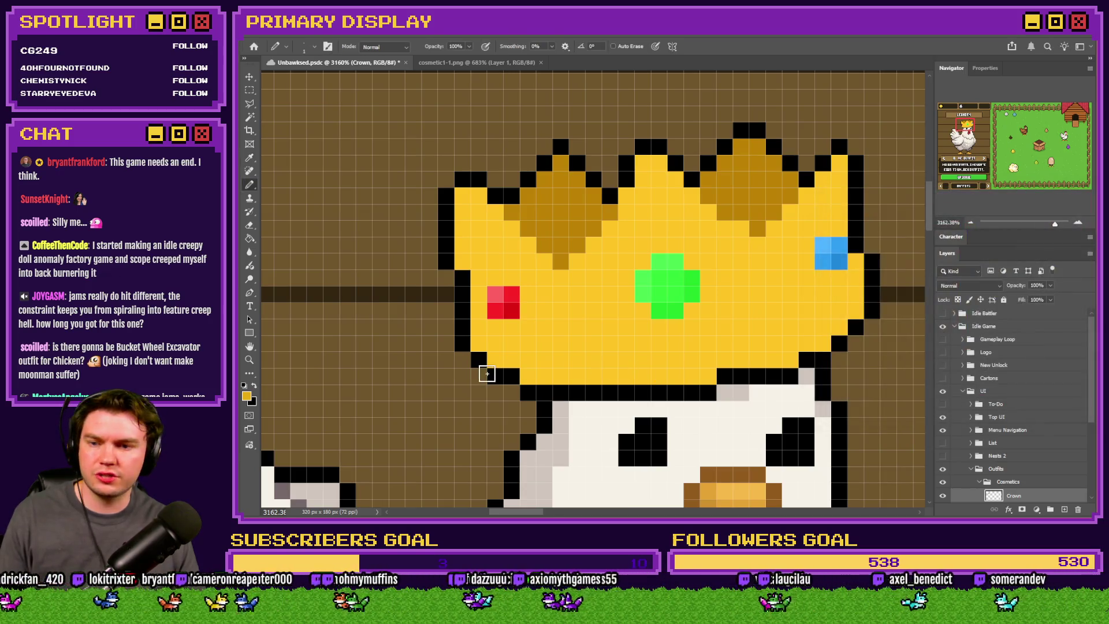
key("b")
mouse_move(480, 348)
left_mouse_down()
mouse_move(525, 372)
mouse_move(783, 362)
mouse_move(846, 320)
mouse_move(856, 261)
left_mouse_up()
Step: Add lighter gold highlights across the left peak shading
left_click(247, 397)
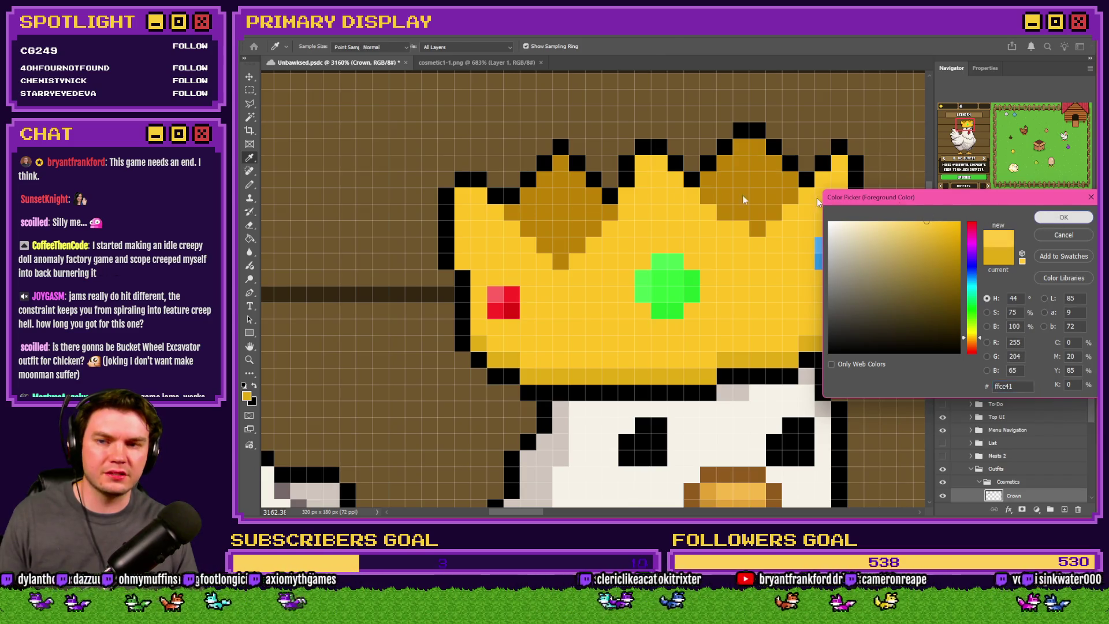
left_click(1060, 218)
mouse_move(495, 214)
left_mouse_down()
mouse_move(555, 255)
mouse_move(554, 273)
left_mouse_up()
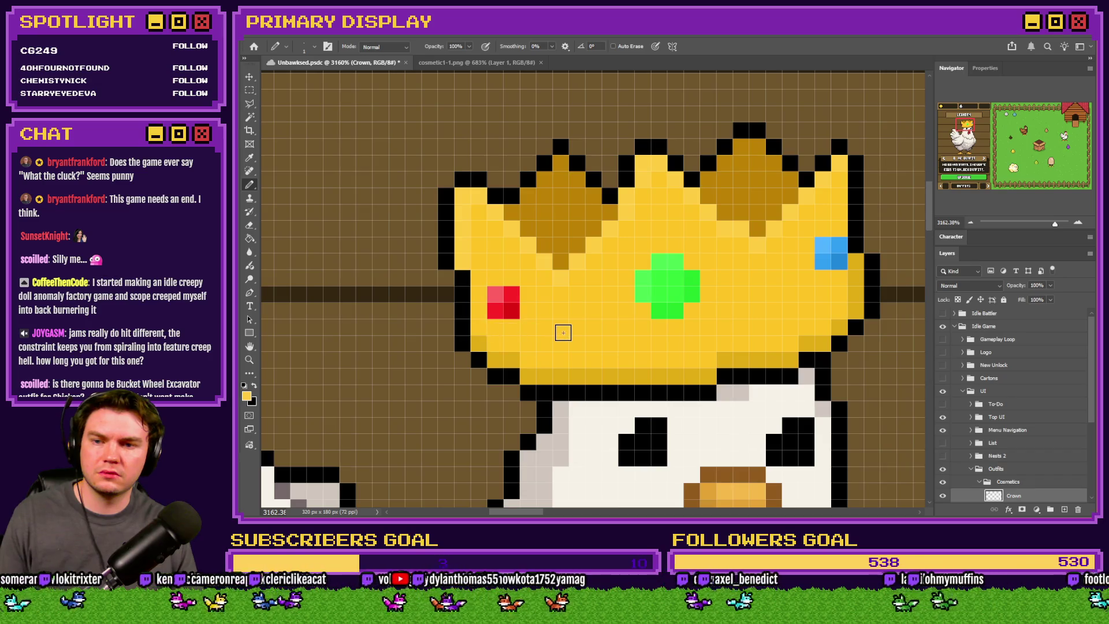
scroll(564, 332, "down", 5)
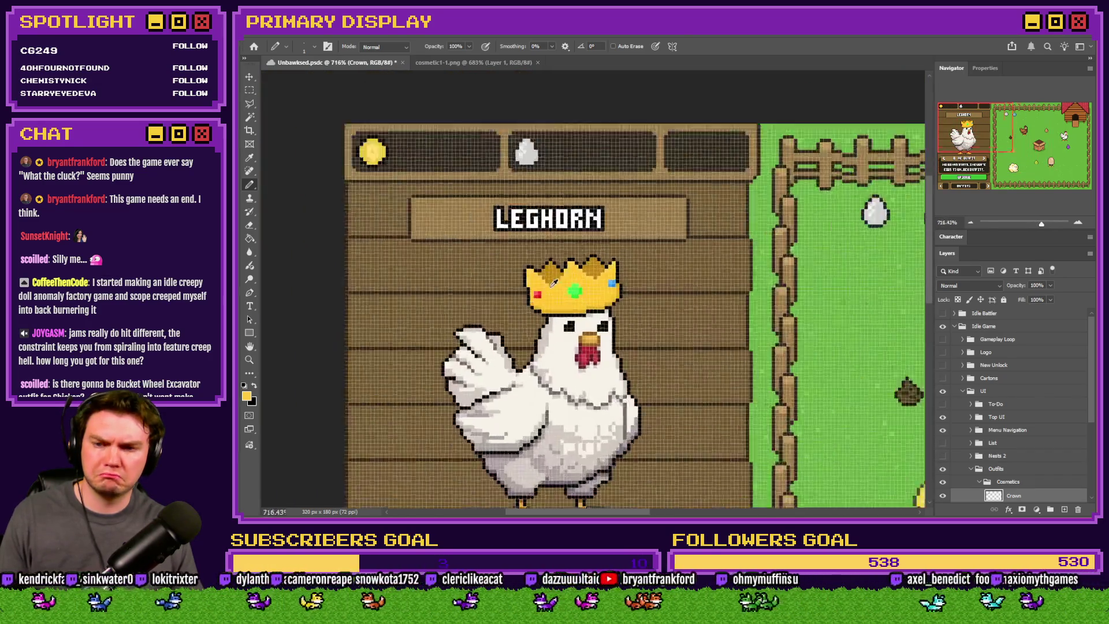
scroll(553, 282, "up", 5)
Step: Sample the crown's dark gold and set a deeper gold as the drawing colour
key("i")
left_click(551, 265)
left_click(247, 396)
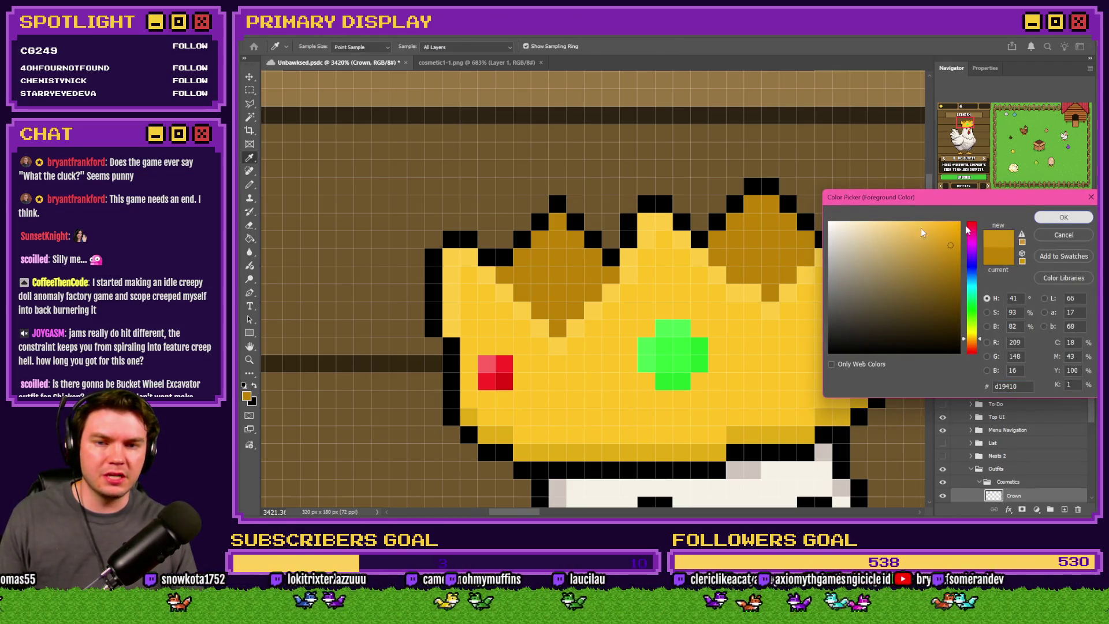
left_click(1063, 218)
key("b")
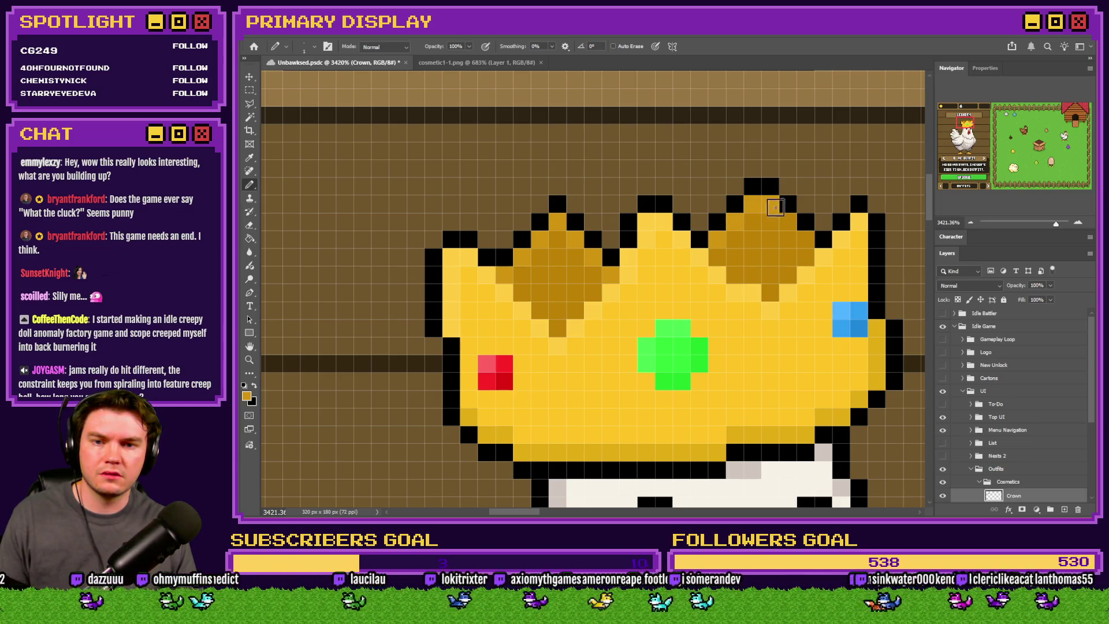
left_click(247, 396)
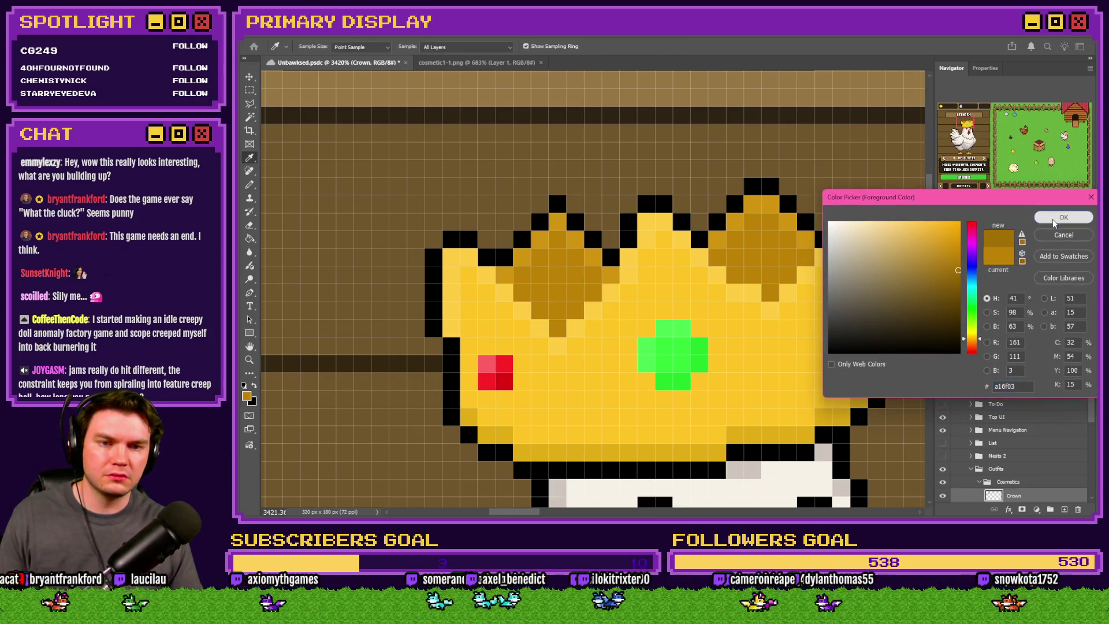
left_click(1064, 217)
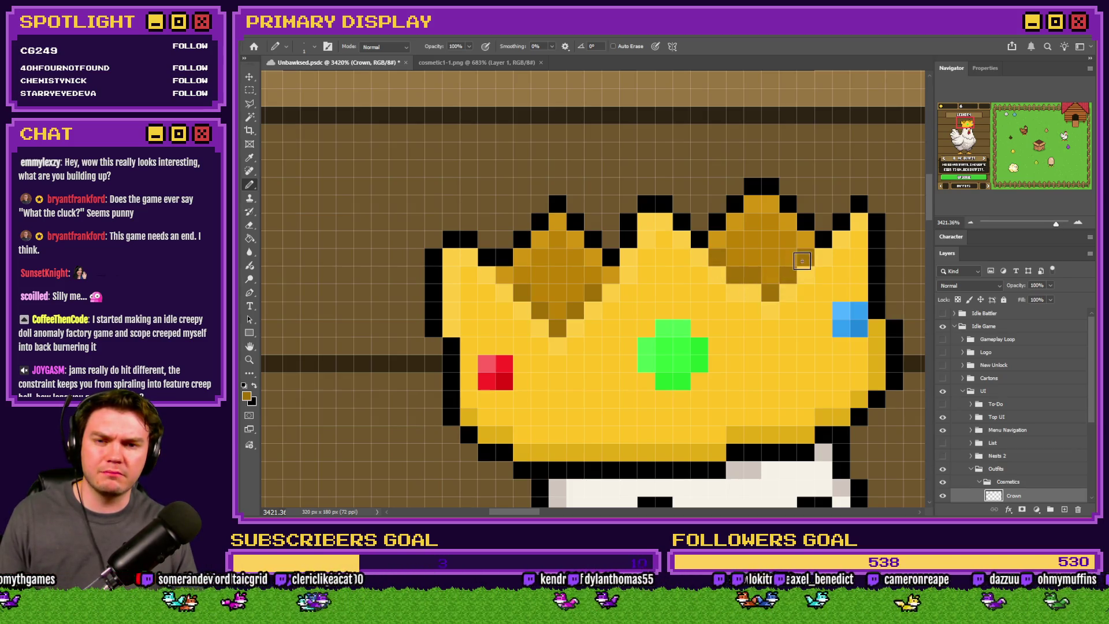
scroll(771, 290, "down", 10)
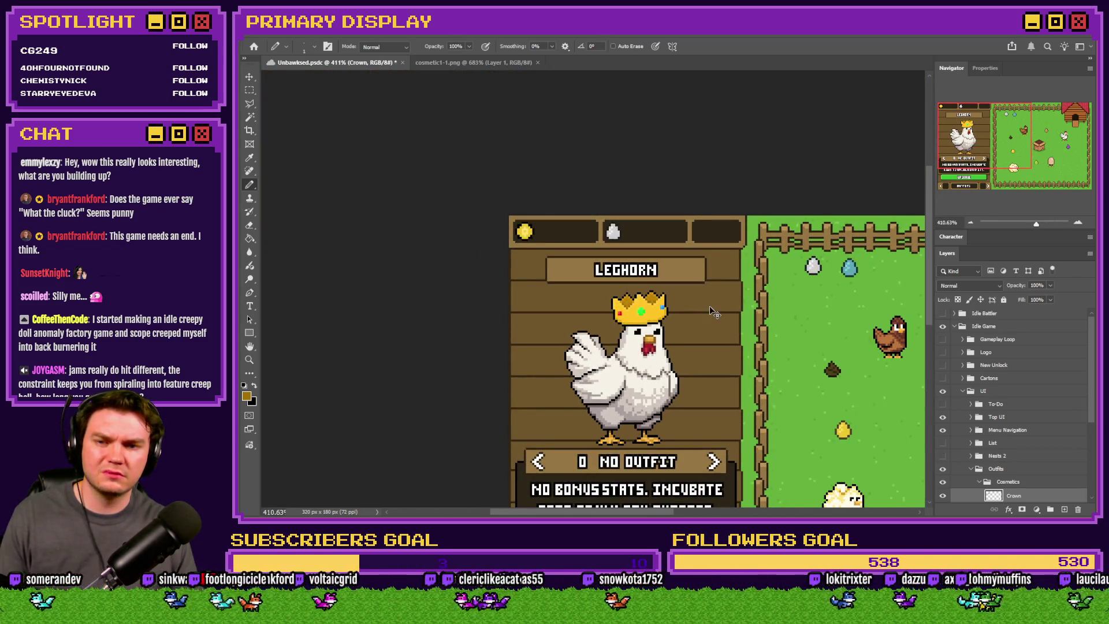
scroll(644, 312, "up", 8)
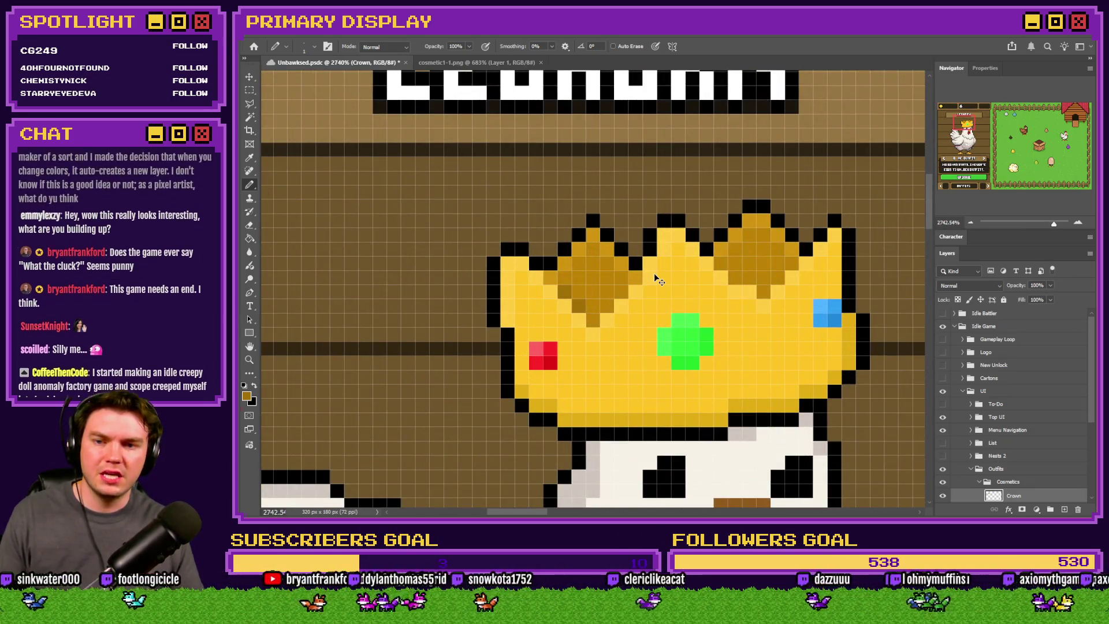
scroll(626, 296, "up", 2)
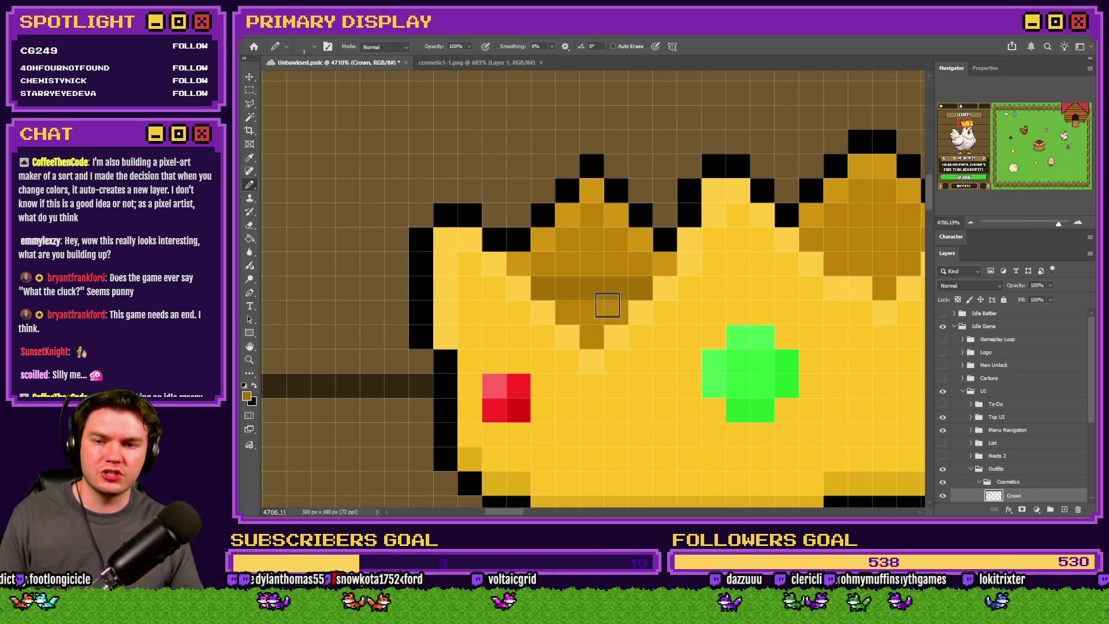
scroll(717, 286, "down", 3)
scroll(708, 287, "up", 3)
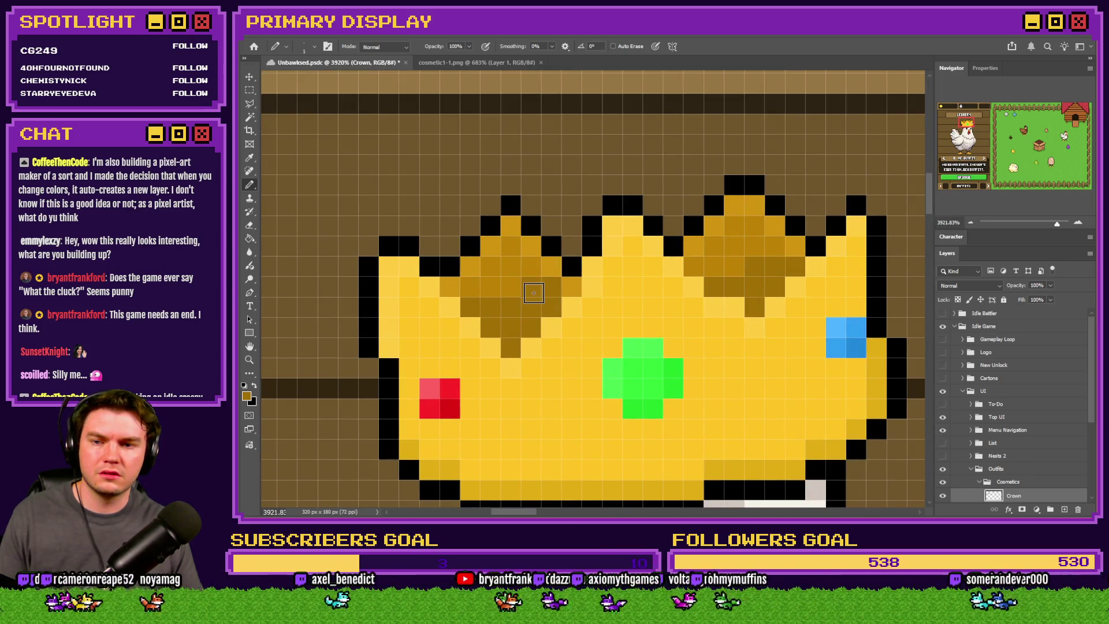
scroll(563, 282, "down", 1)
scroll(563, 282, "down", 5)
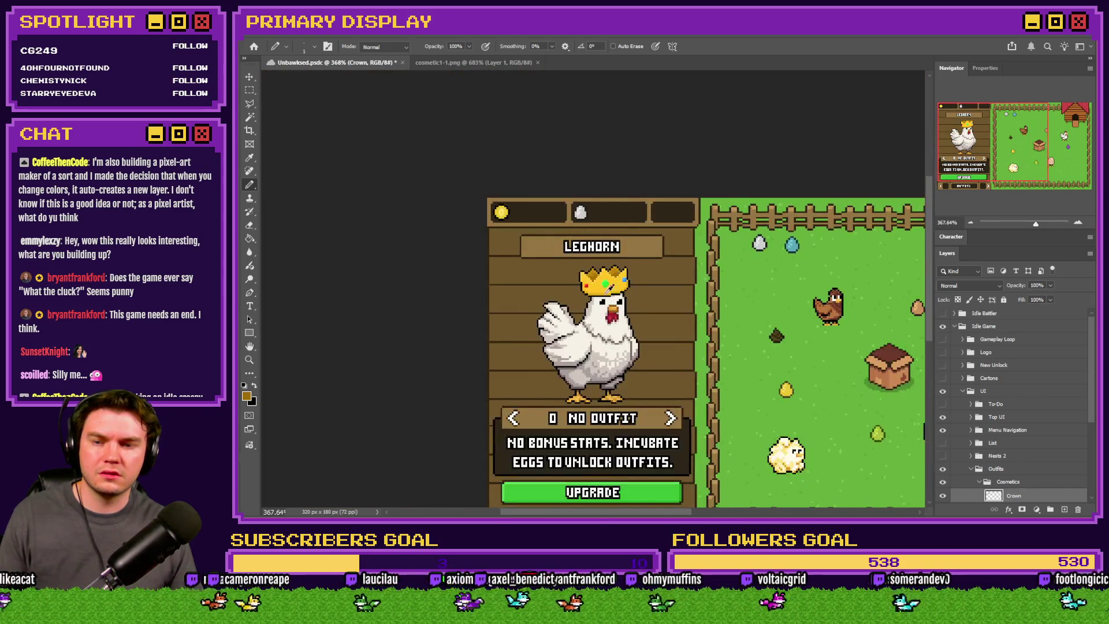
scroll(614, 238, "up", 2)
scroll(613, 238, "up", 2)
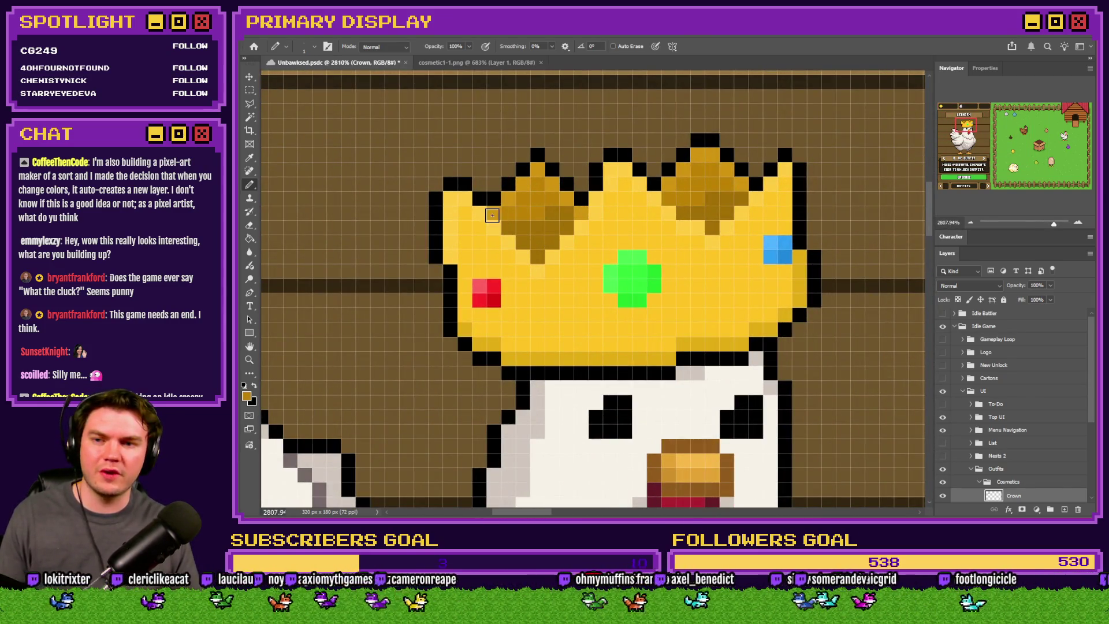
Step: Fill the crown's yellow areas with the deeper gold and view the whole mockup
left_click(249, 241)
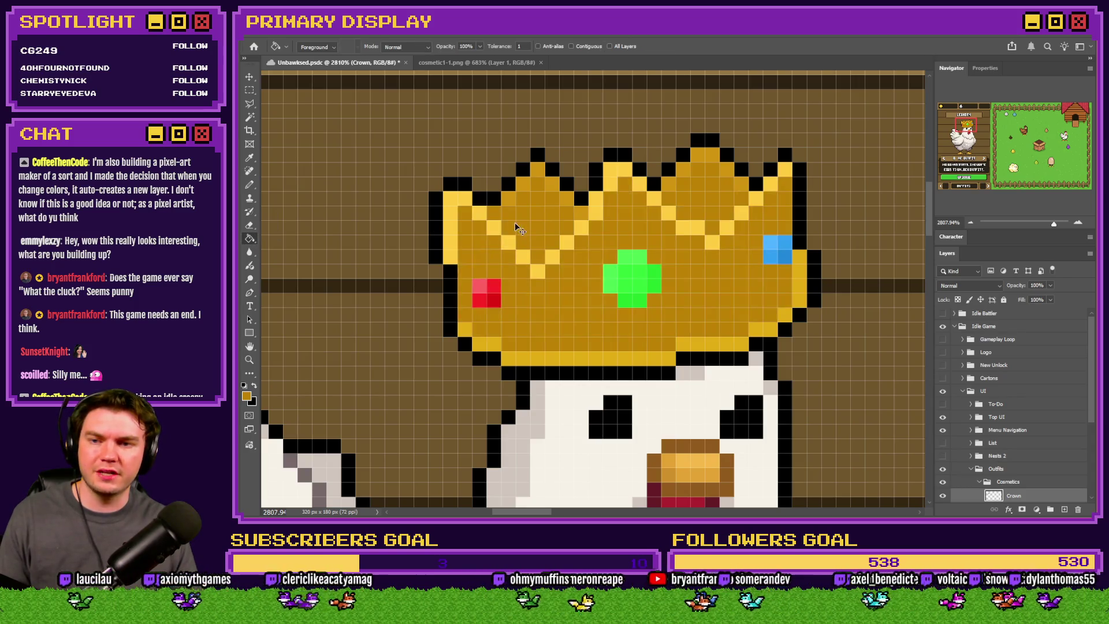
left_click(513, 204)
scroll(570, 232, "down", 3)
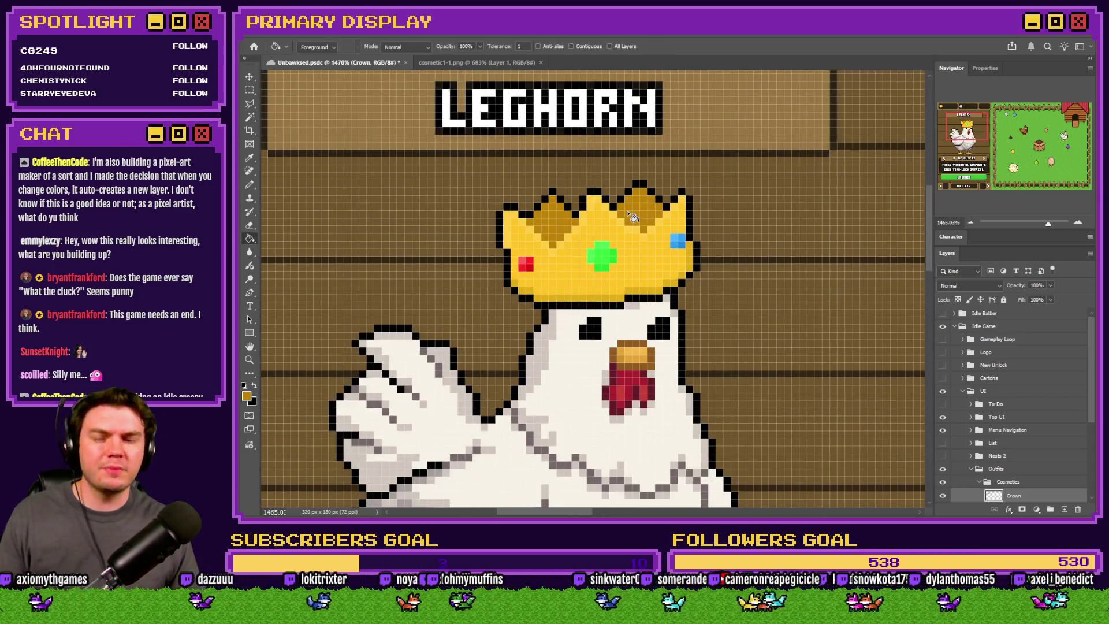
left_click(246, 92)
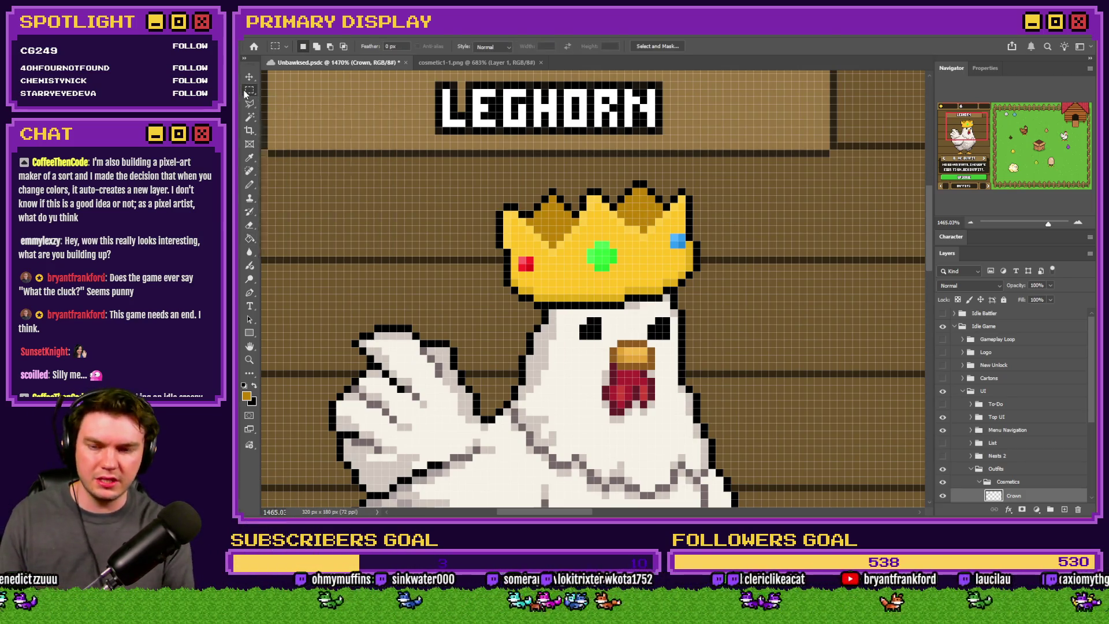
key("ctrl+0")
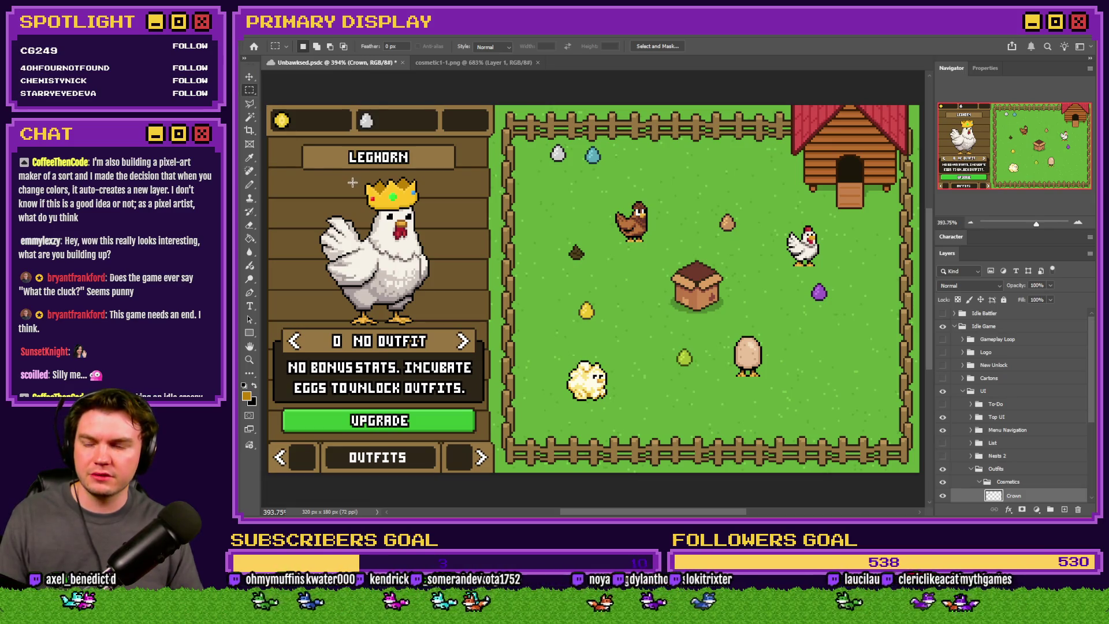
scroll(387, 205, "up", 5)
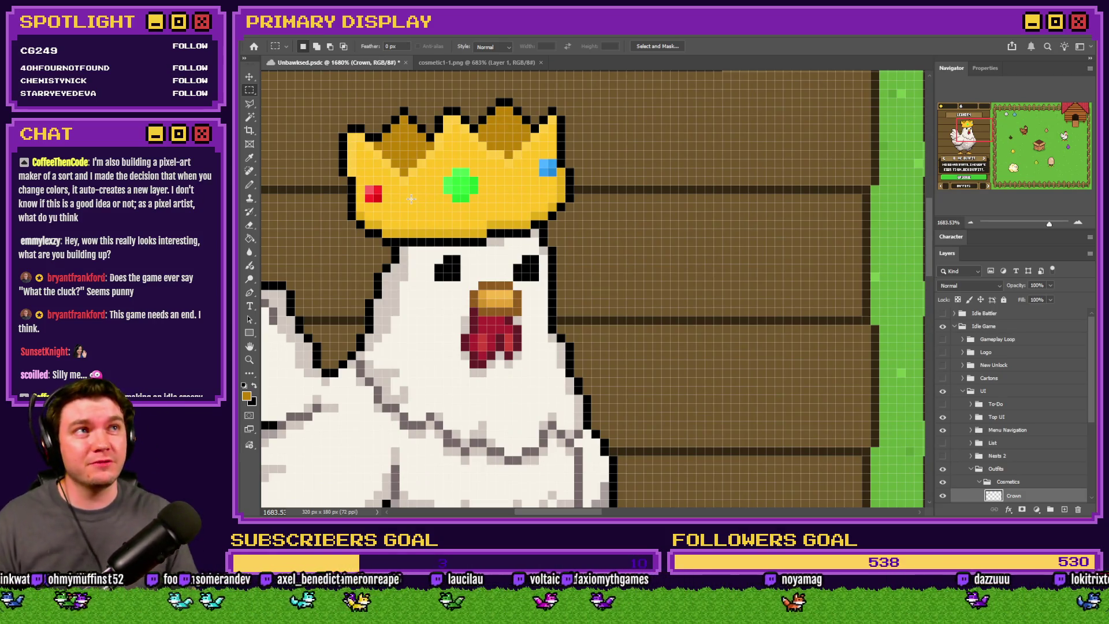
left_click(250, 183)
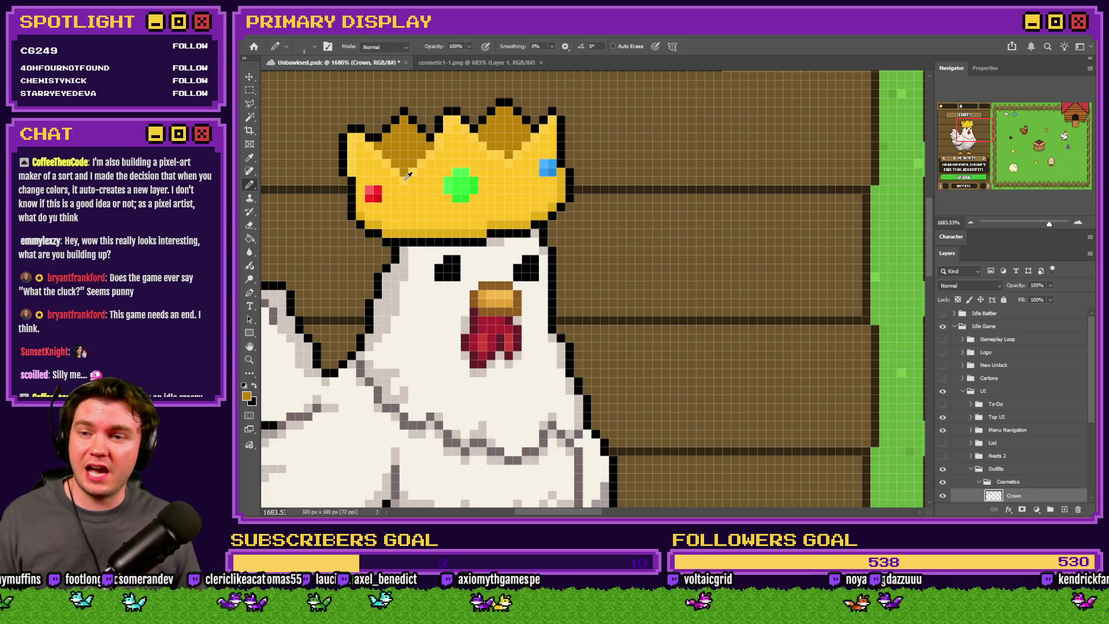
Step: Sample the green gem's shades and set a lighter green as the drawing colour
scroll(457, 177, "up", 3)
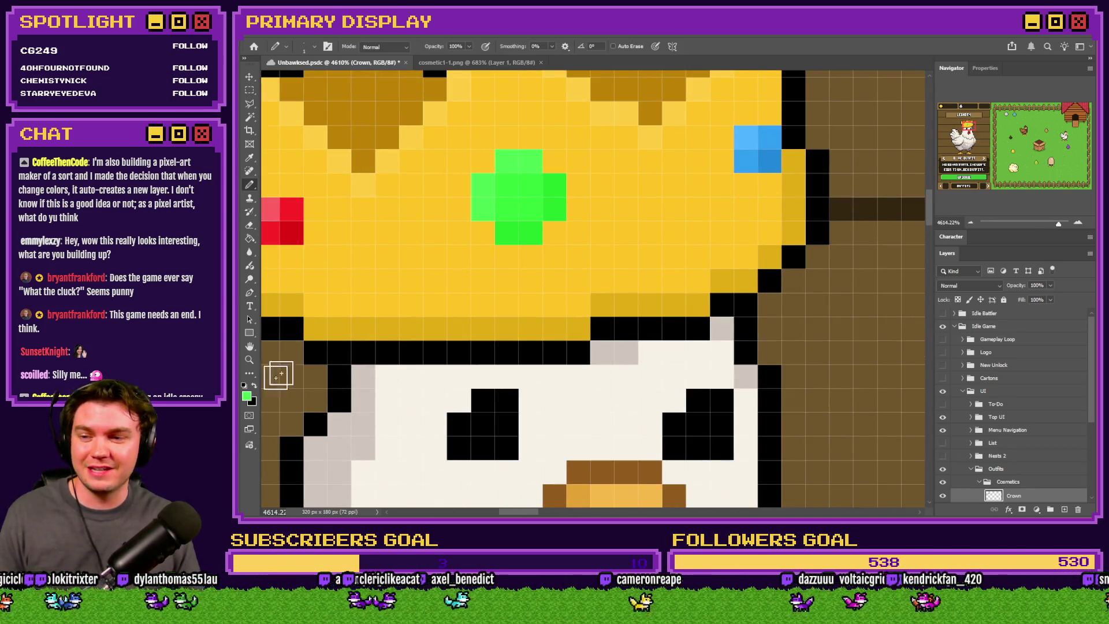
left_click(245, 398)
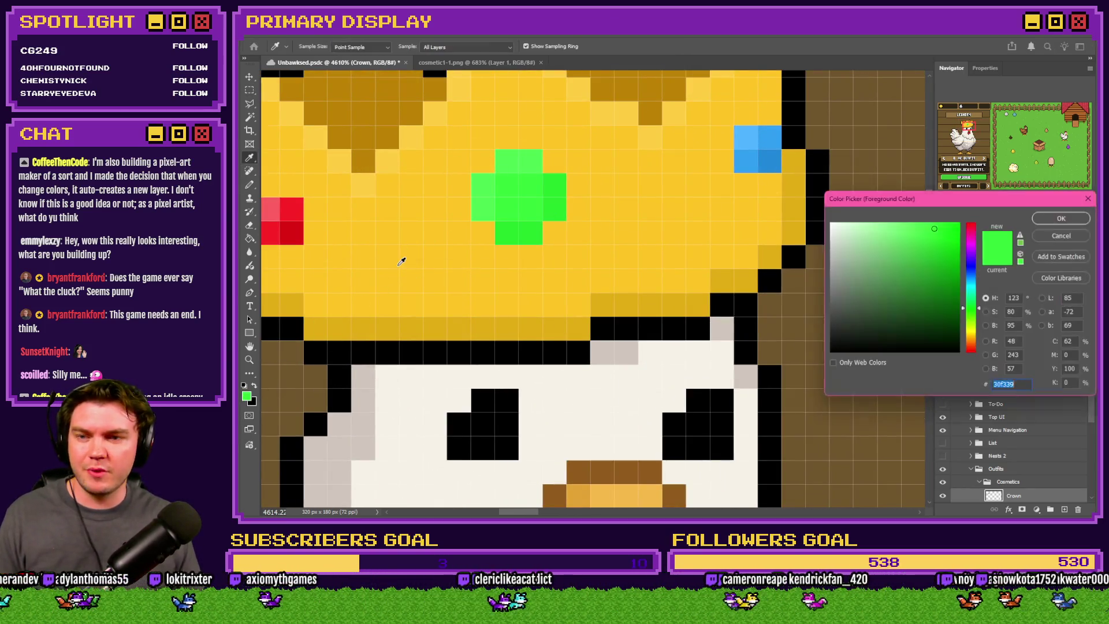
left_click(514, 161)
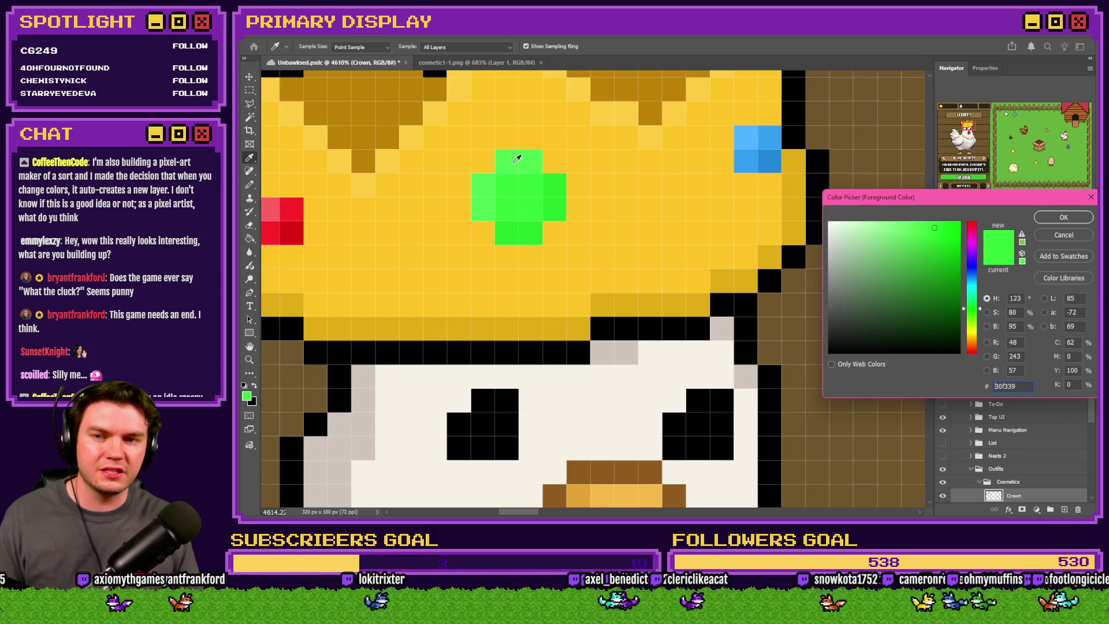
left_click(520, 174)
left_click(548, 184)
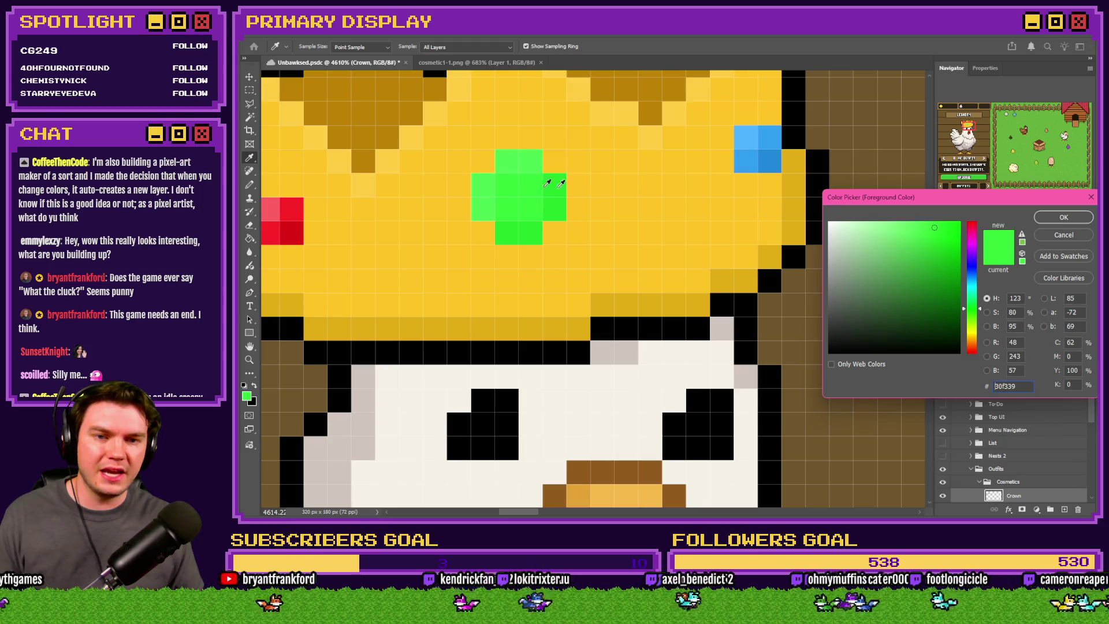
left_click(1051, 220)
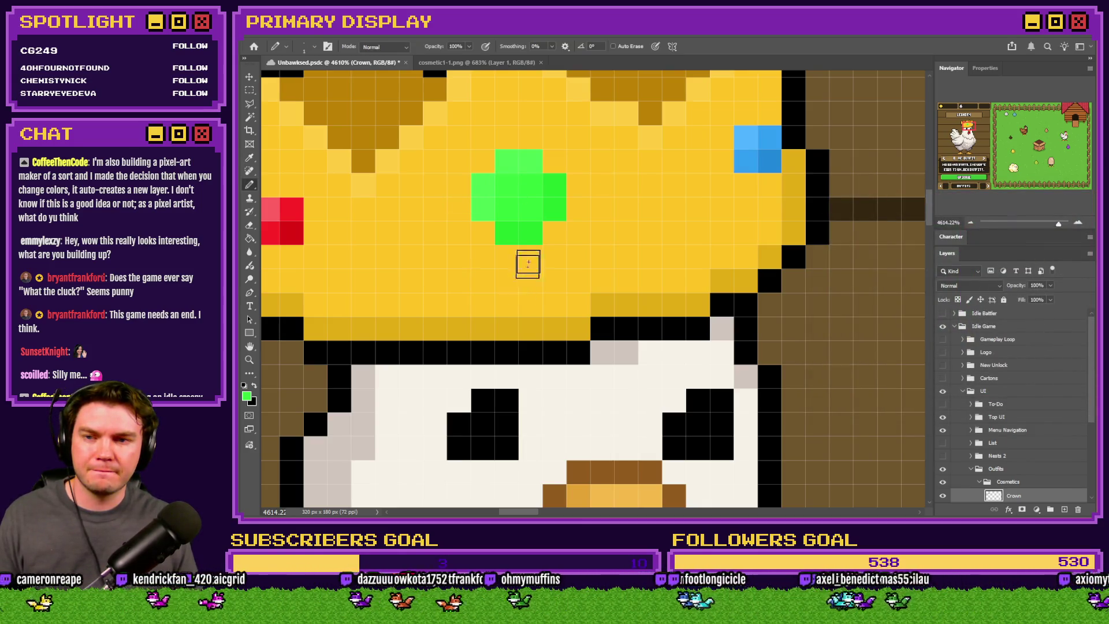
key("i")
left_click(546, 195)
left_click(246, 396)
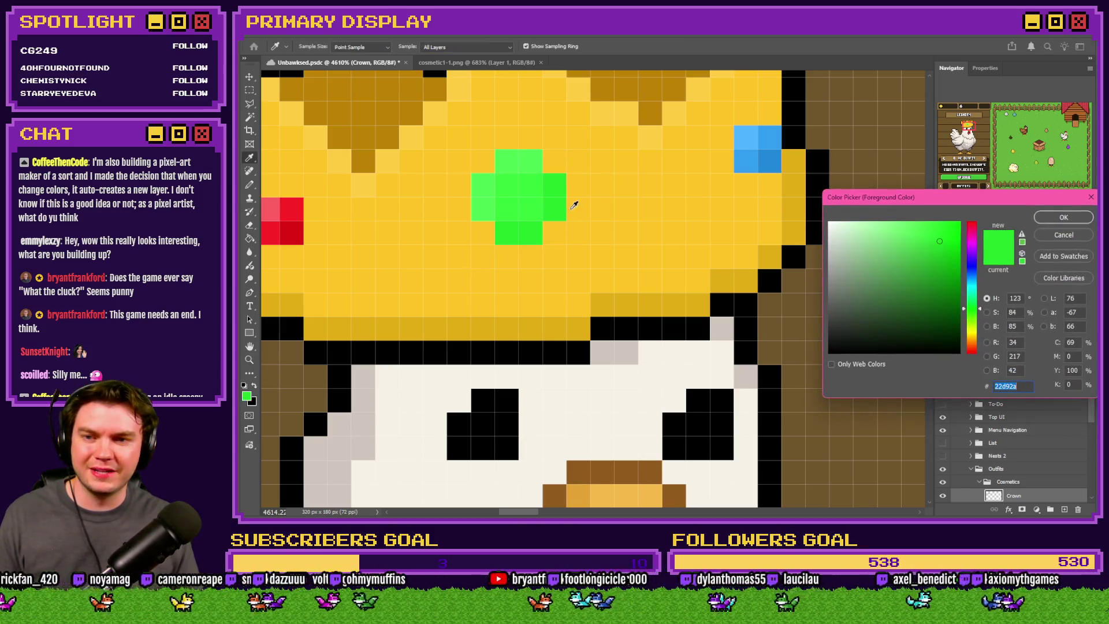
left_click(535, 207)
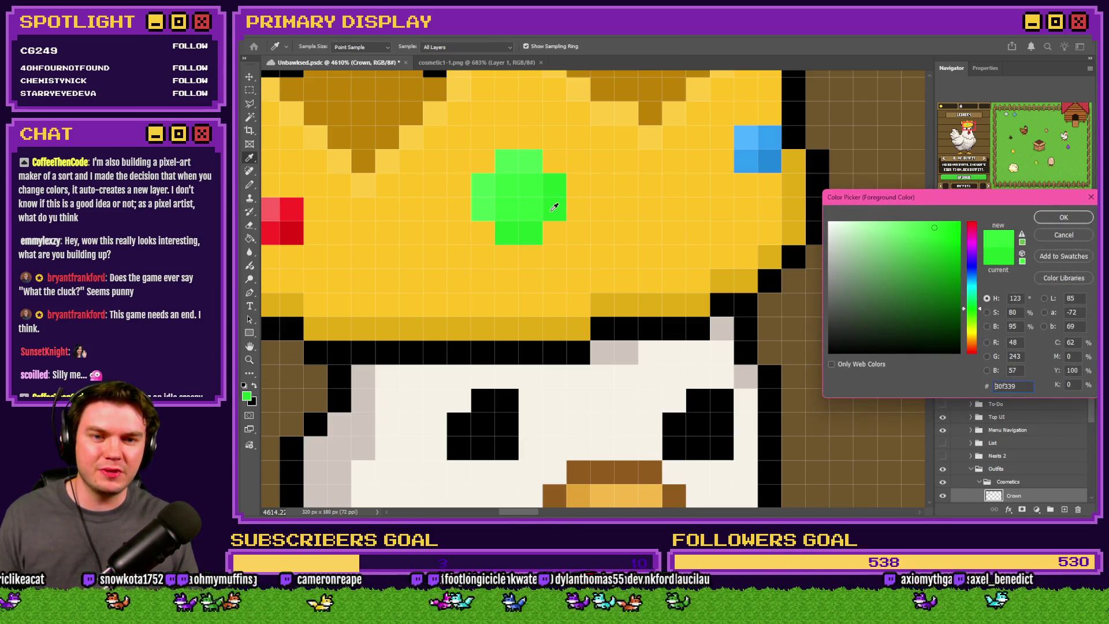
left_click(530, 207)
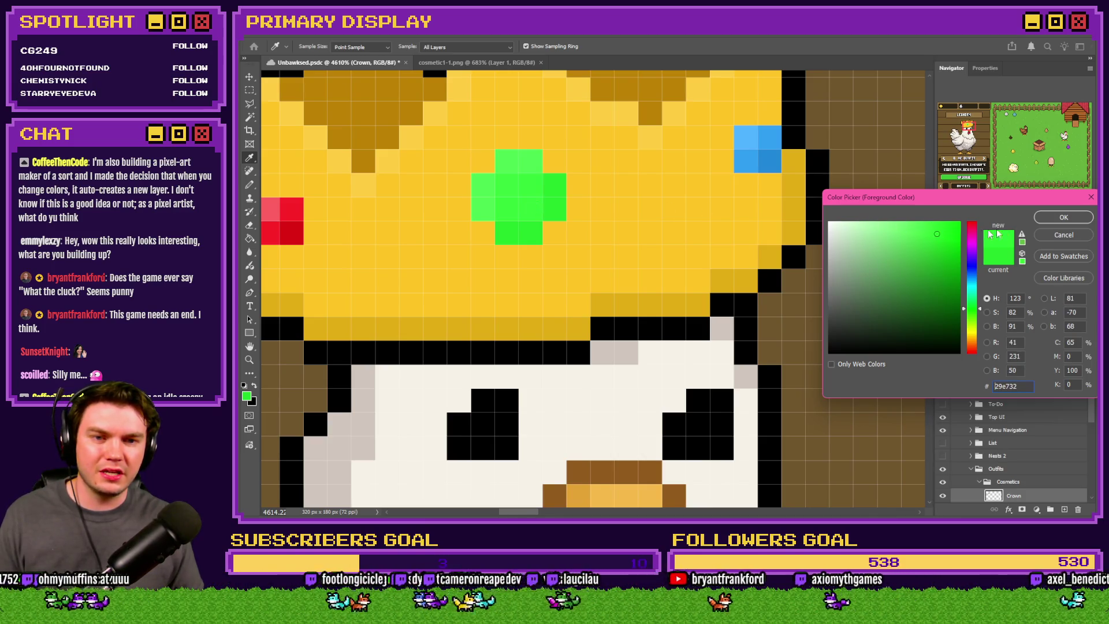
left_click(1060, 223)
key("b")
Step: Confirm the chosen green, then pick up the crown's yellow as the drawing colour
scroll(519, 222, "down", 3)
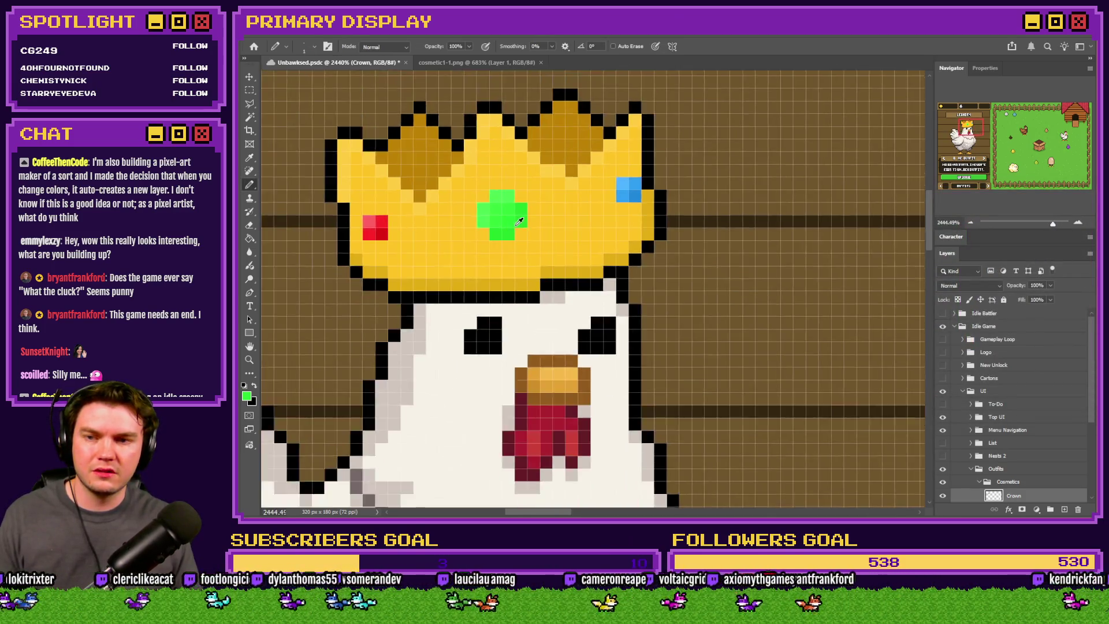
scroll(519, 222, "down", 5)
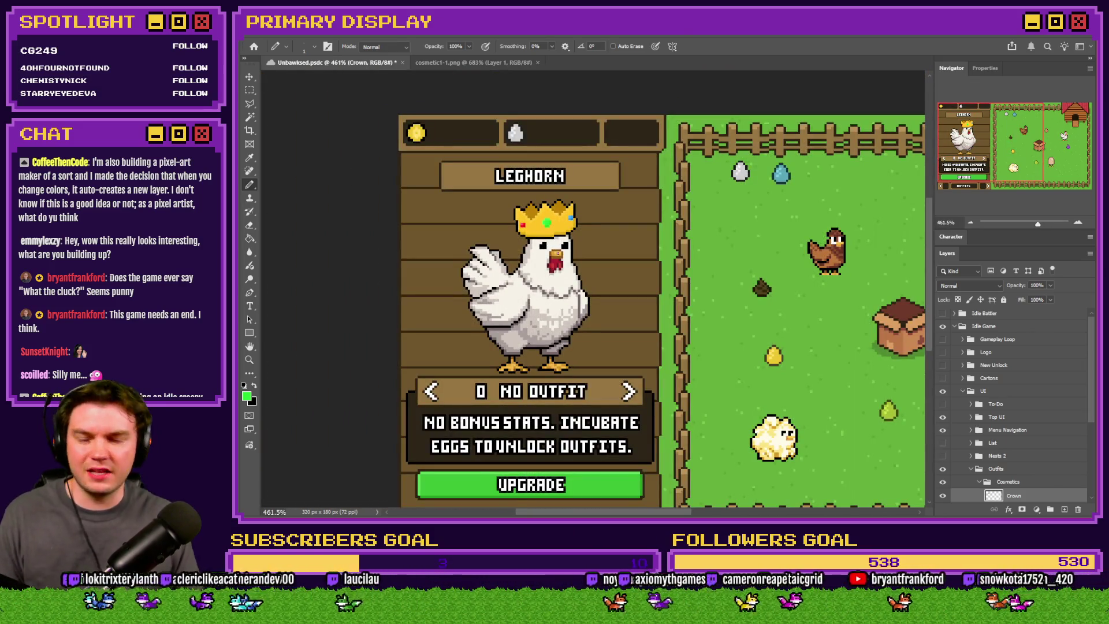
scroll(548, 222, "up", 8)
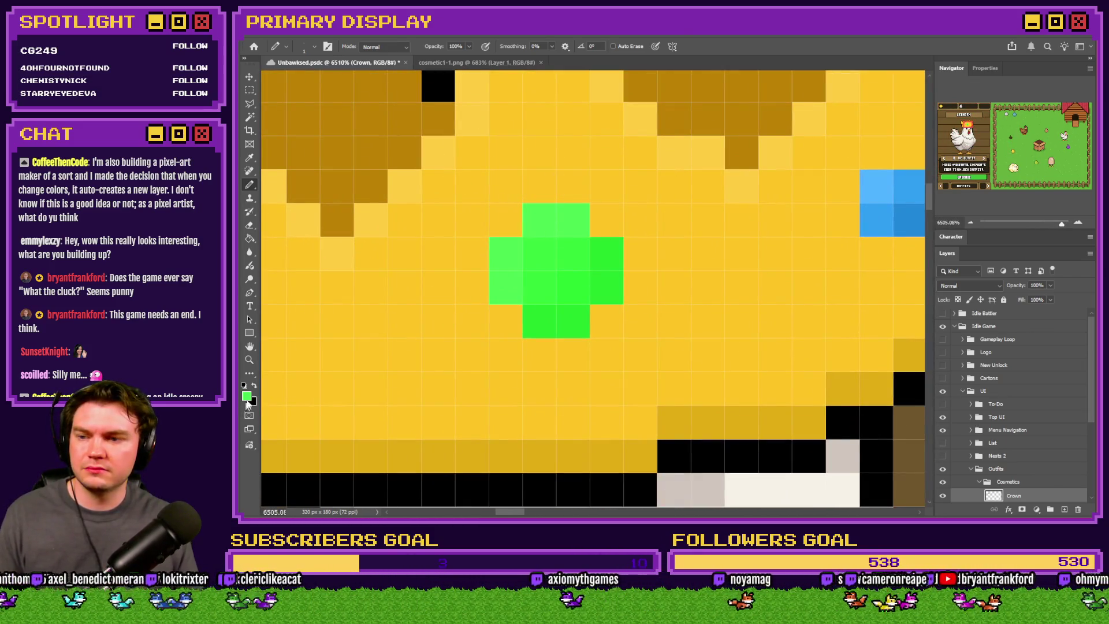
left_click(247, 398)
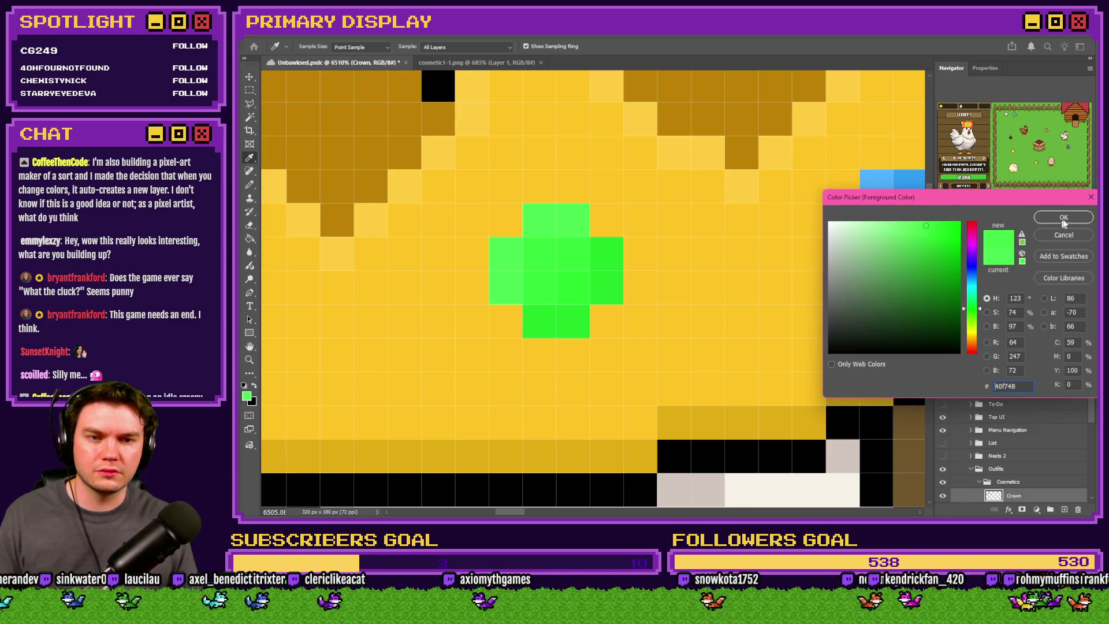
left_click(1064, 219)
scroll(586, 273, "down", 2)
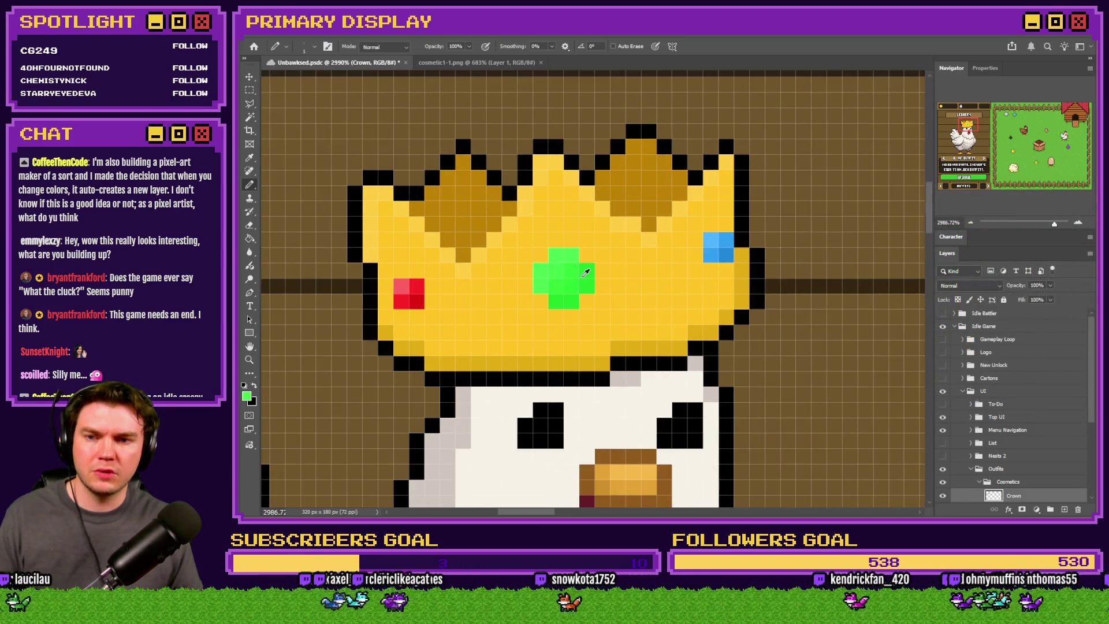
scroll(585, 273, "down", 4)
scroll(532, 237, "up", 4)
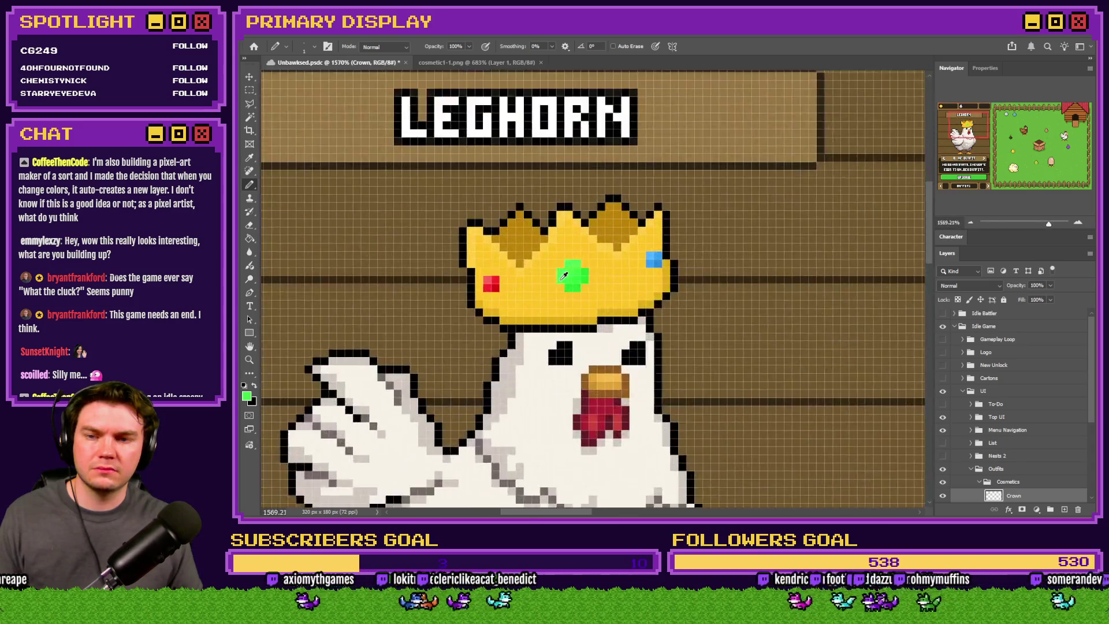
left_click(533, 237, "alt")
scroll(533, 236, "up", 2)
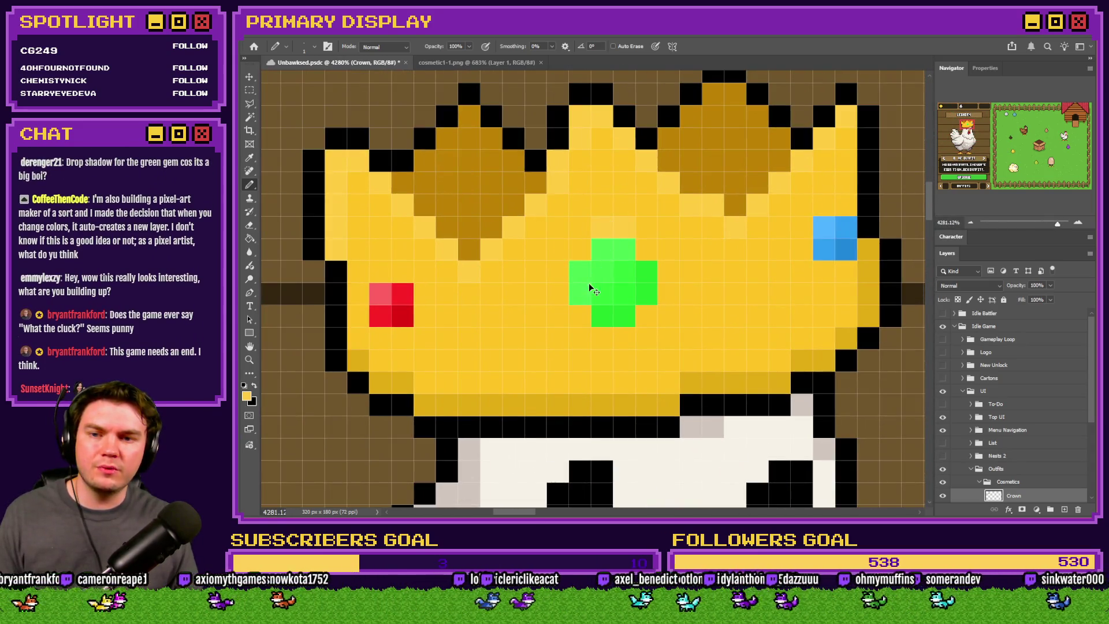
Step: Draw light yellow pixels along the green gem's lower-right edge, then switch to the game jam page
mouse_move(668, 294)
left_mouse_down()
mouse_move(637, 337)
mouse_move(577, 312)
left_mouse_up()
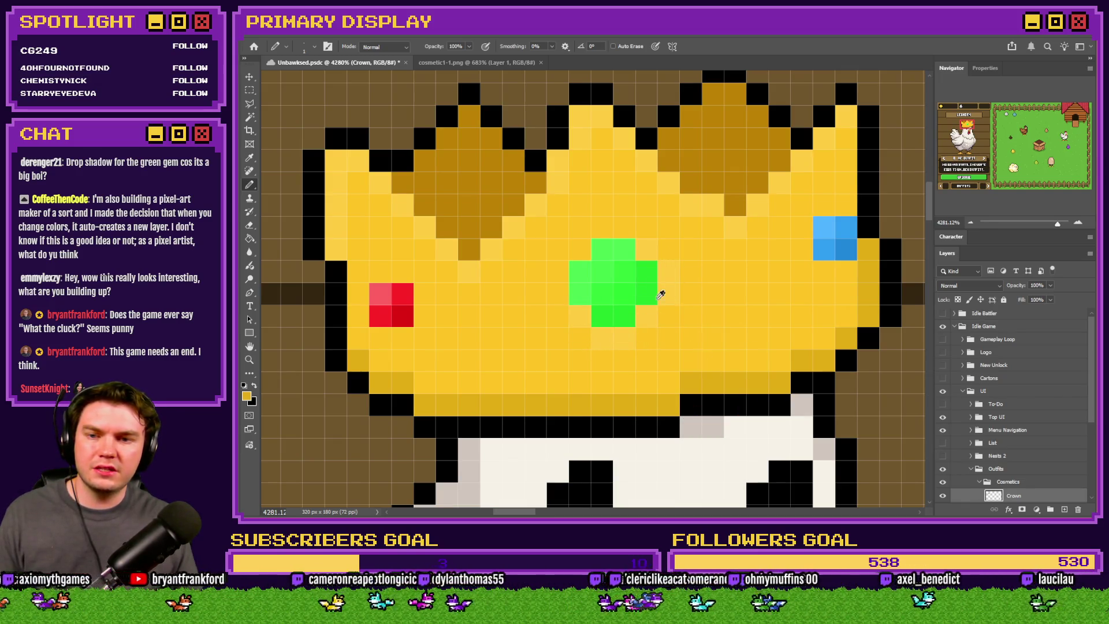
scroll(626, 250, "down", 5)
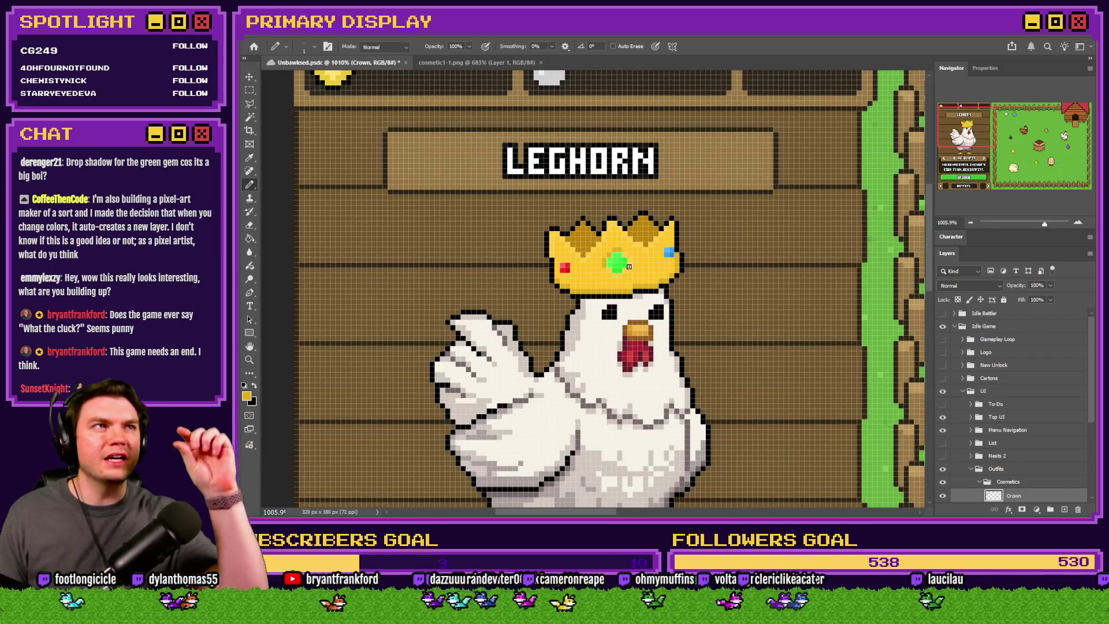
scroll(612, 258, "up", 2)
scroll(610, 256, "up", 2)
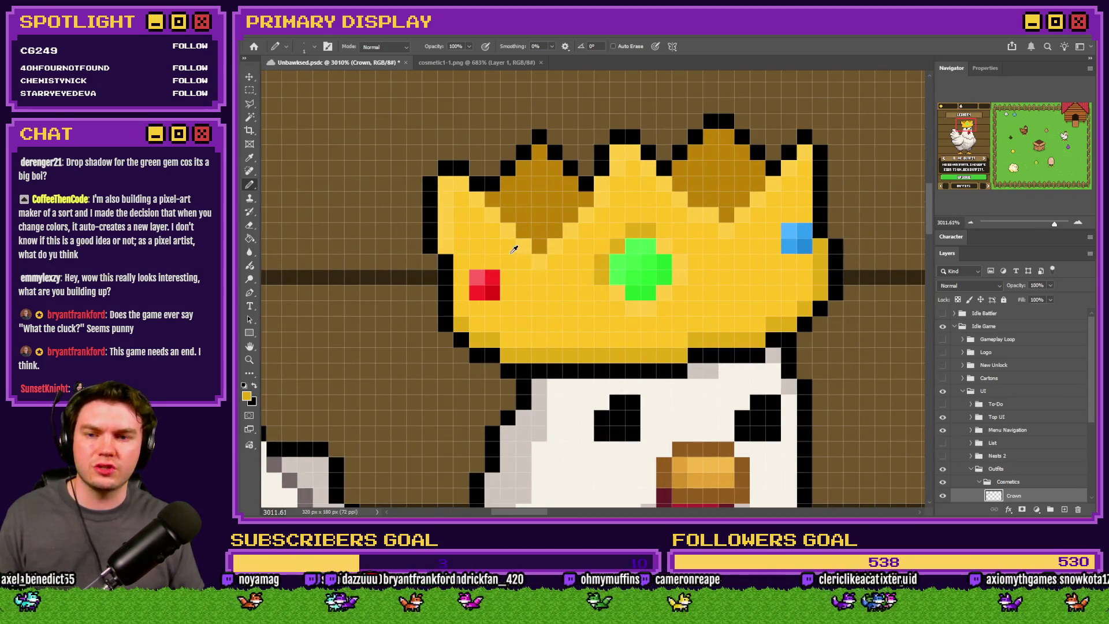
scroll(515, 249, "up", 1)
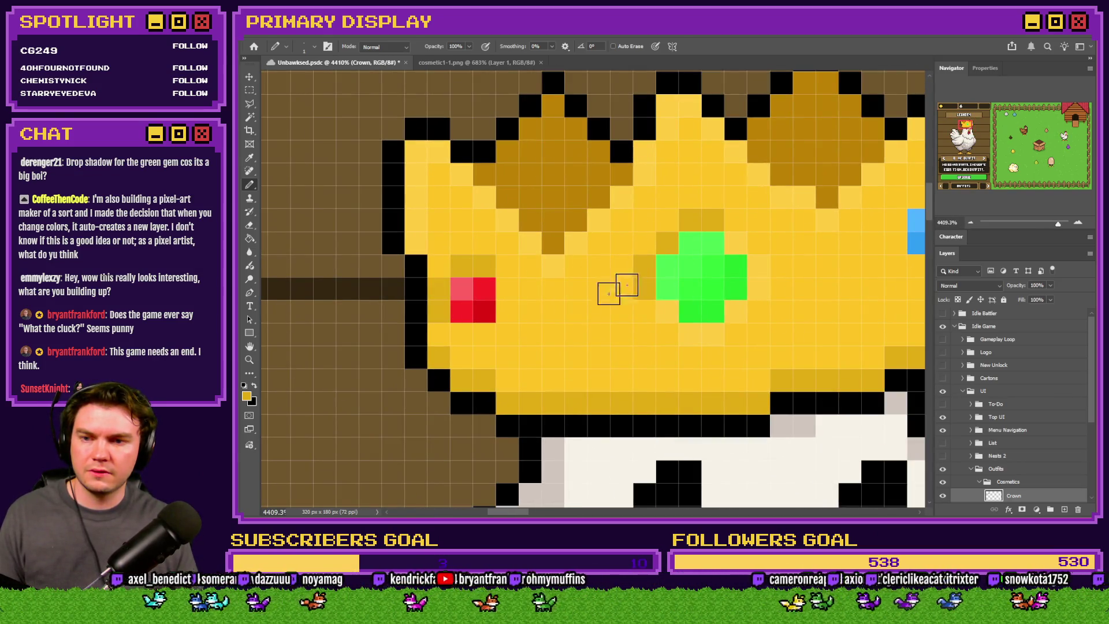
scroll(609, 294, "down", 3)
scroll(609, 295, "up", 3)
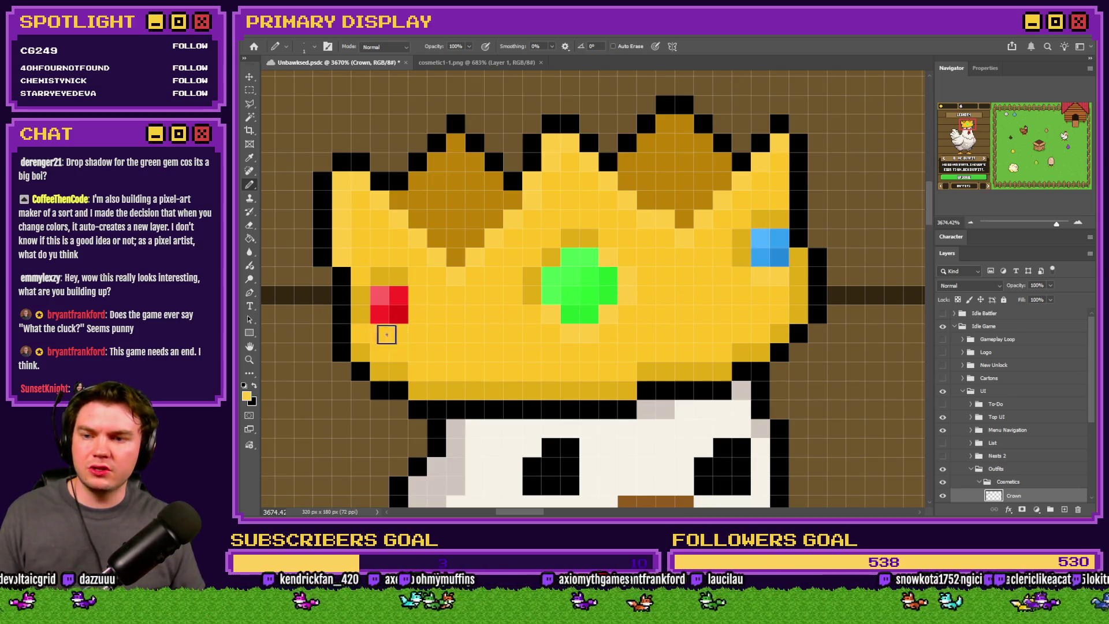
scroll(447, 342, "down", 5)
key("alt+Tab")
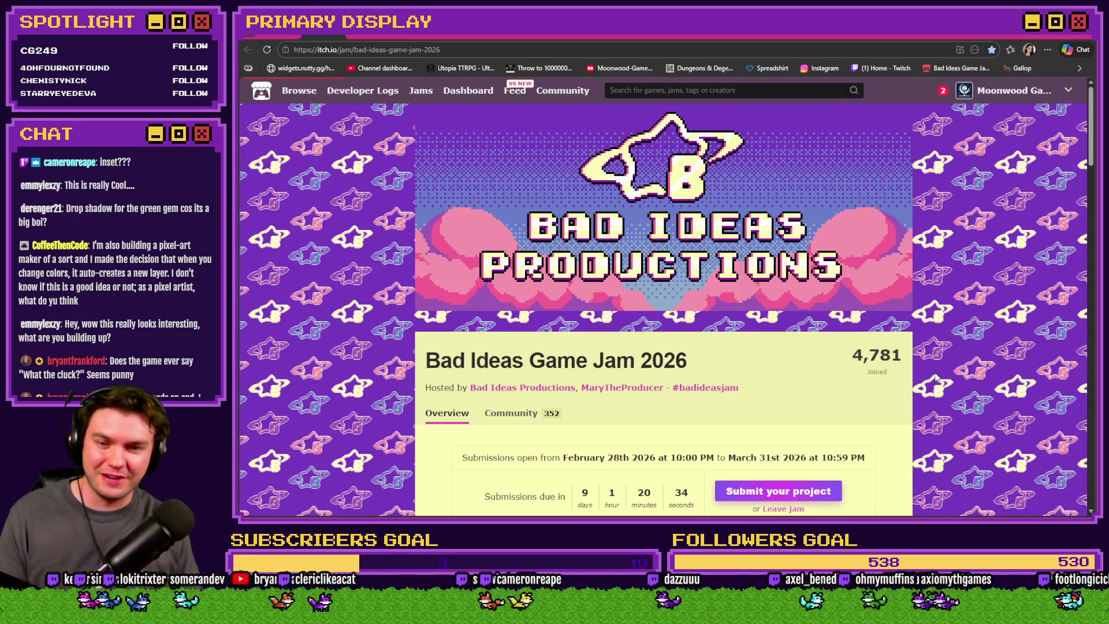
Step: Leave the itch.io Bad Ideas Game Jam 2026 page for Photoshop's Unbawksed mockup with the crowned Leghorn
key("alt+Tab")
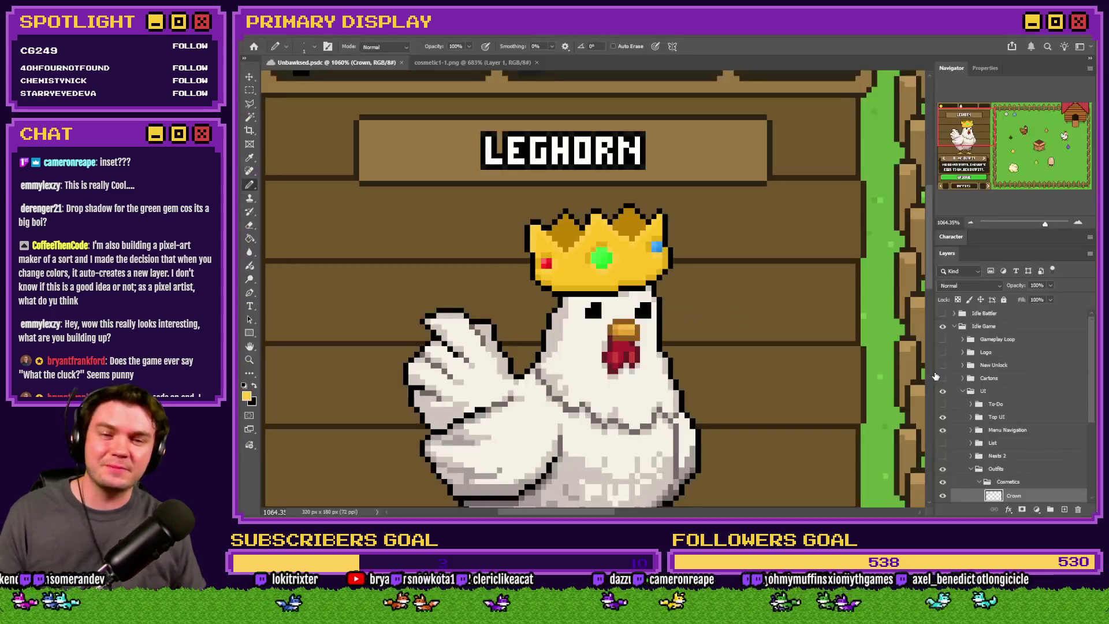
Step: Start an RPG Maker MZ playtest, buy the free Leghorn and open its crate in the pen
key("alt+Tab")
left_click(854, 334)
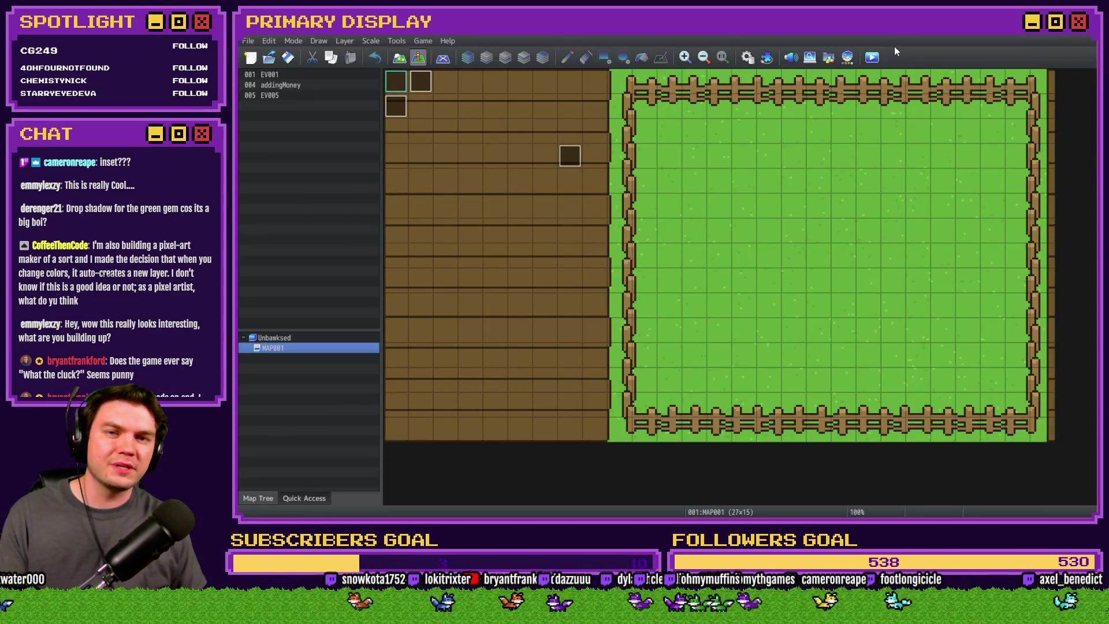
left_click(876, 58)
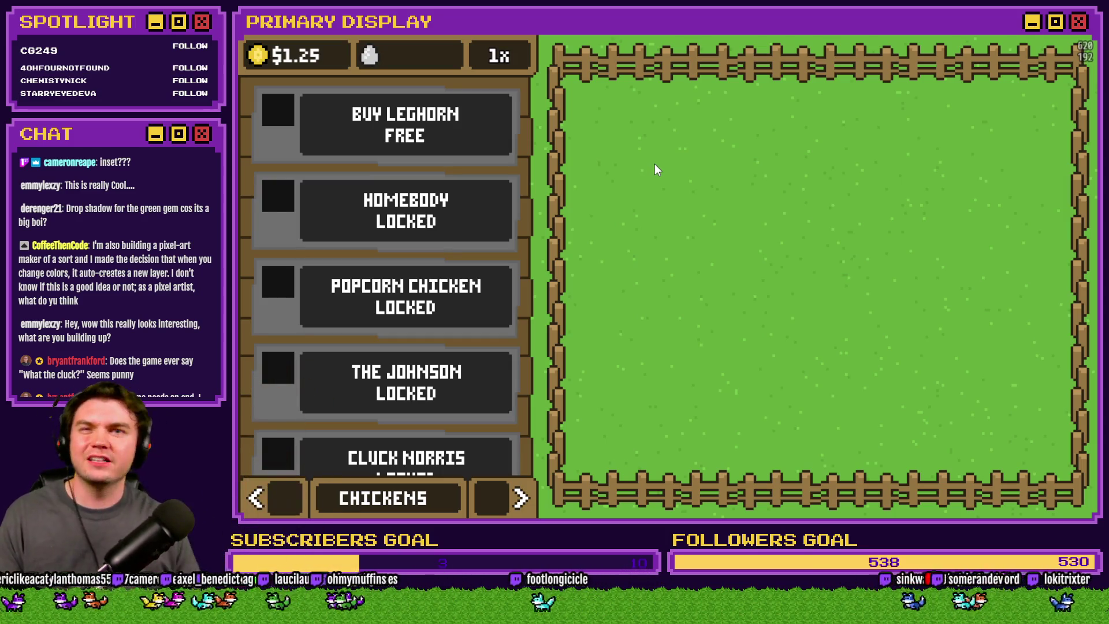
left_click(367, 121)
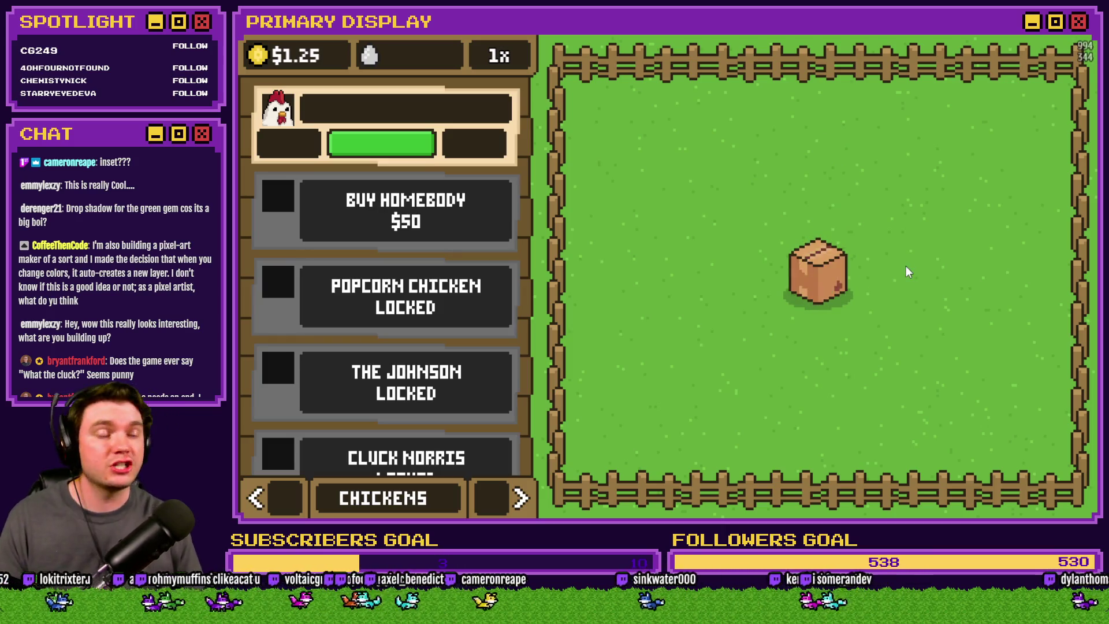
left_click(823, 275)
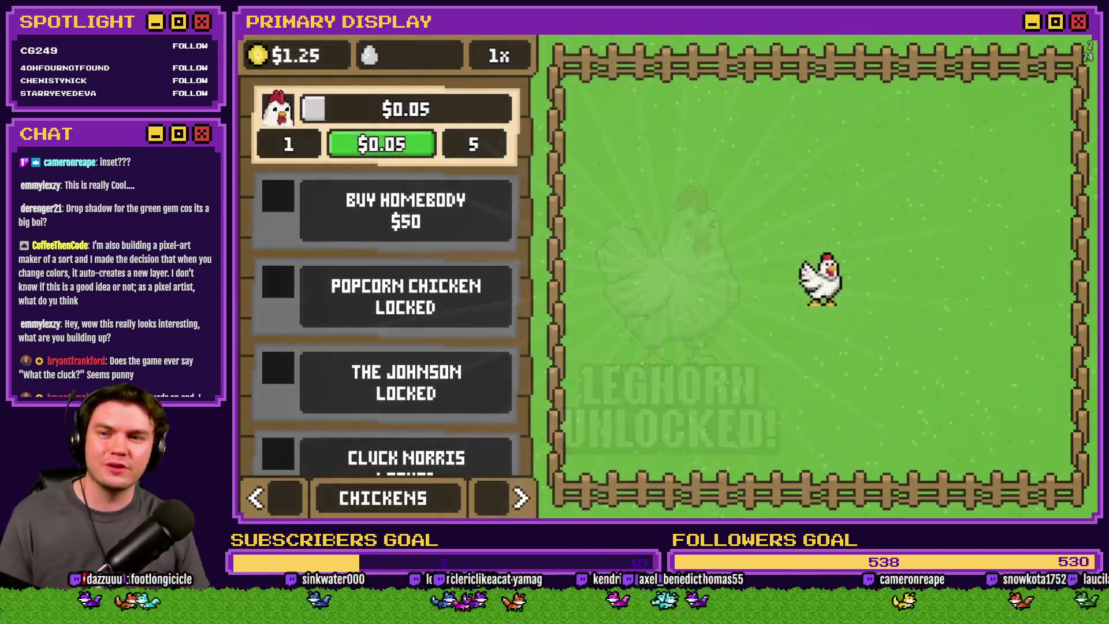
Step: Raise test money to $1.10M, then buy and unlock Homebody, Popcorn Chicken and The Johnson
left_click(257, 56)
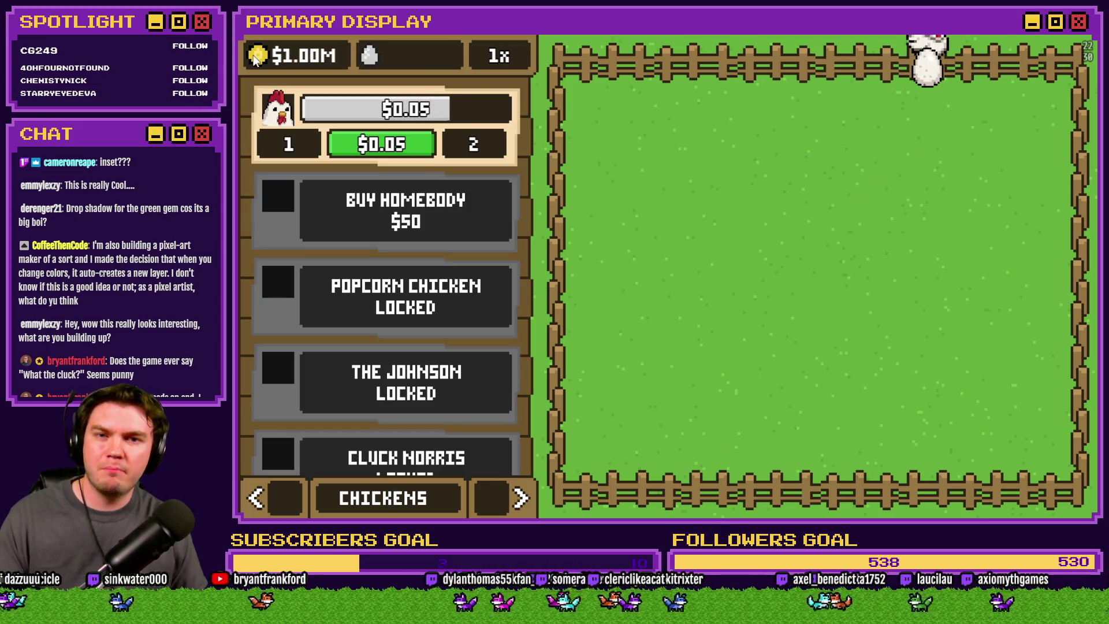
left_click(395, 199)
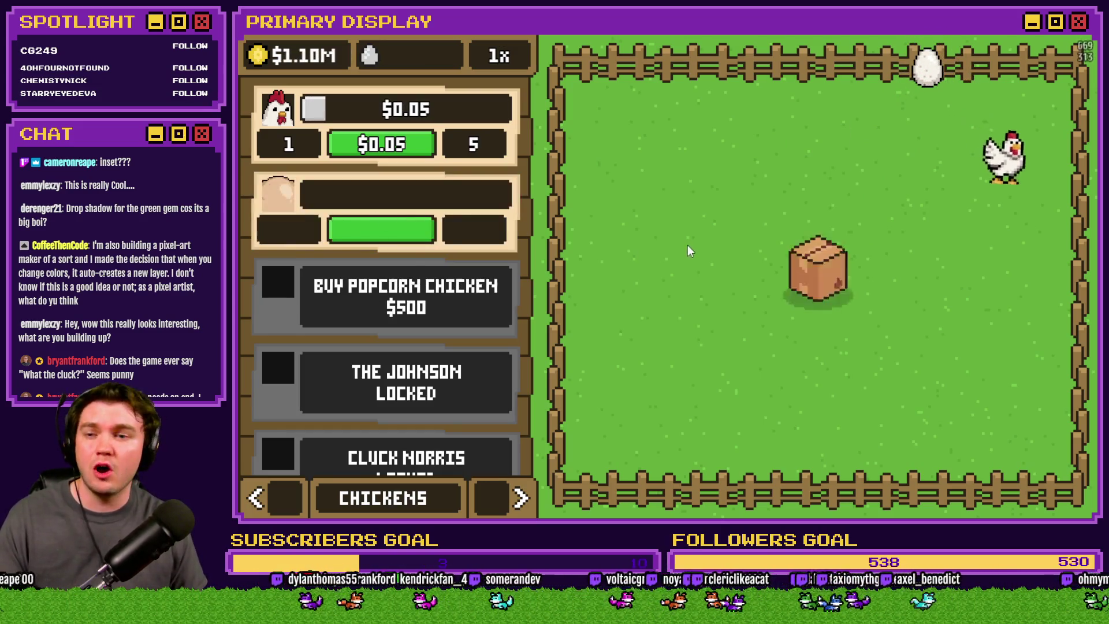
left_click(812, 281)
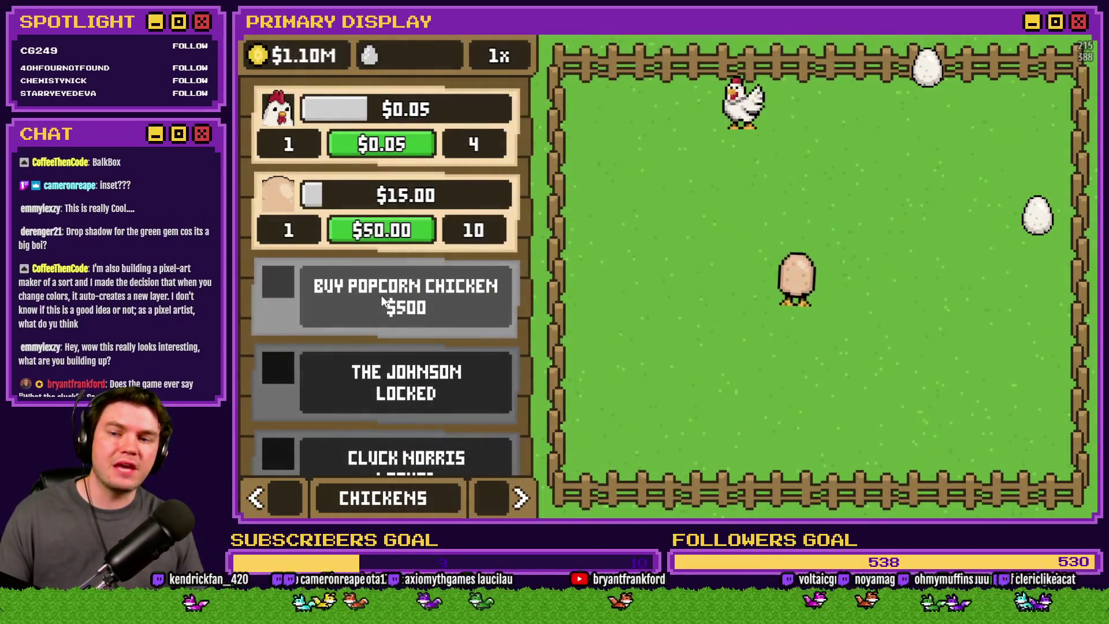
left_click(382, 296)
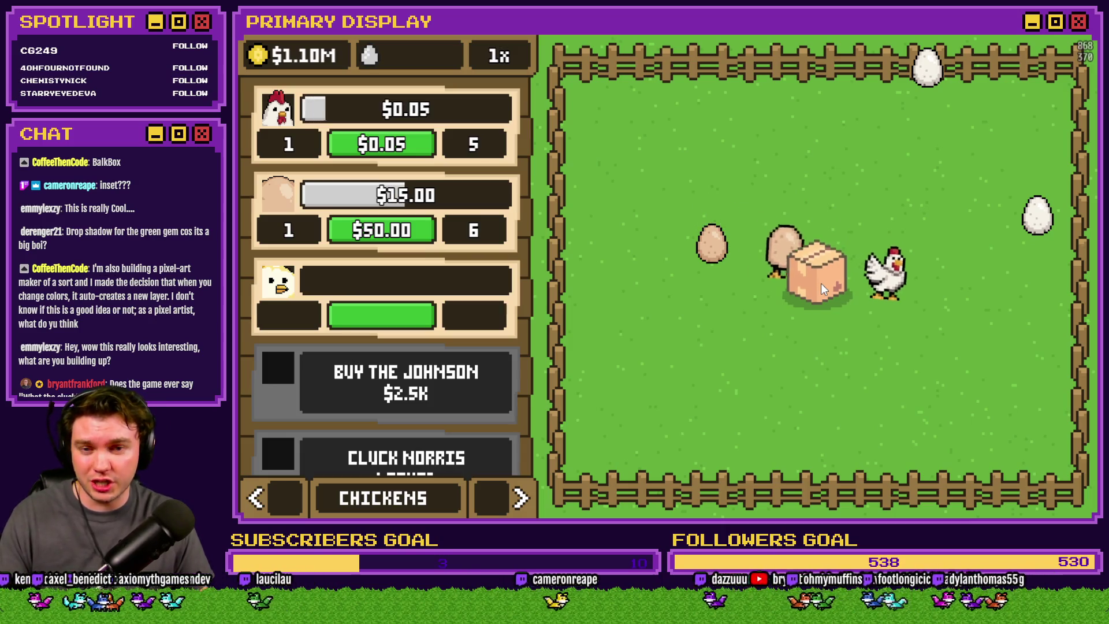
left_click(823, 289)
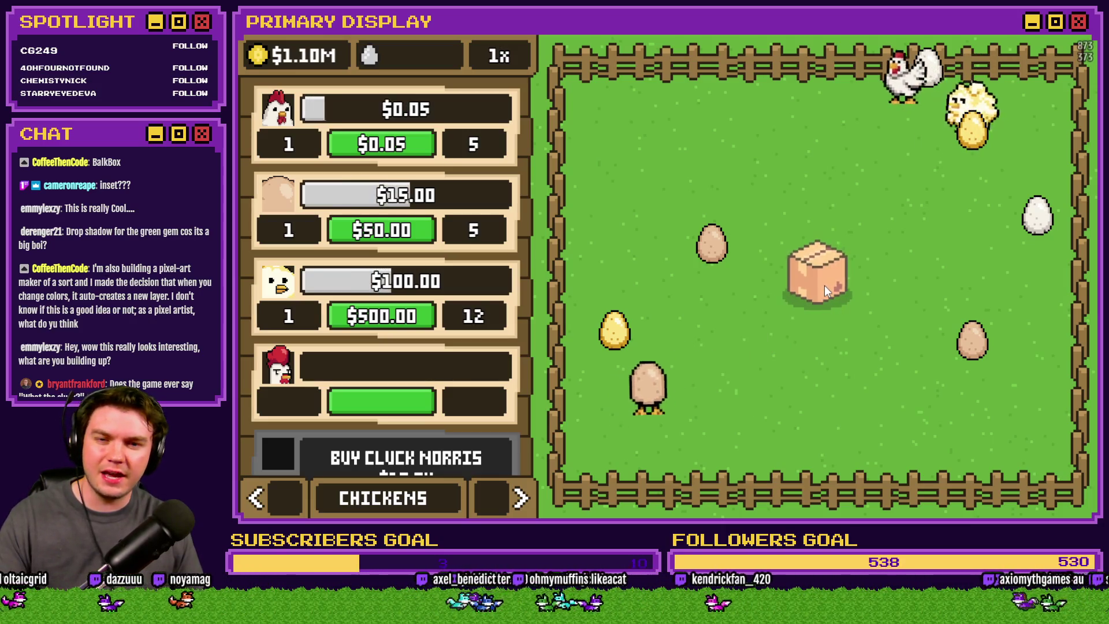
left_click(824, 286)
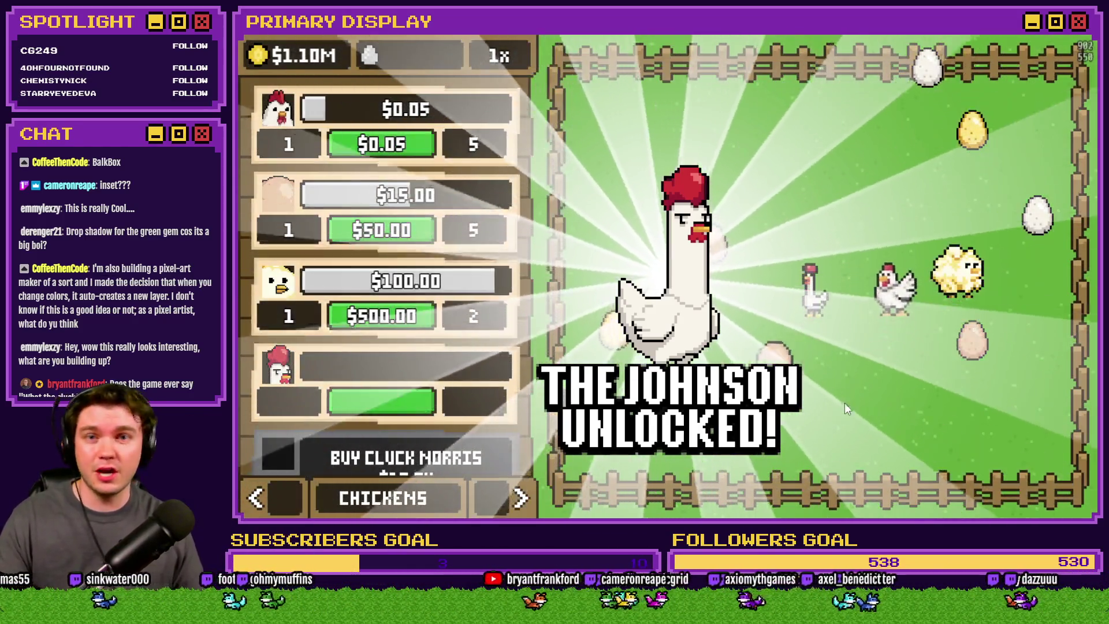
Step: Buy and open the crates for Cluck Norris and The Colonel ($50.0K), leaving $1.05M
scroll(449, 324, "down", 2)
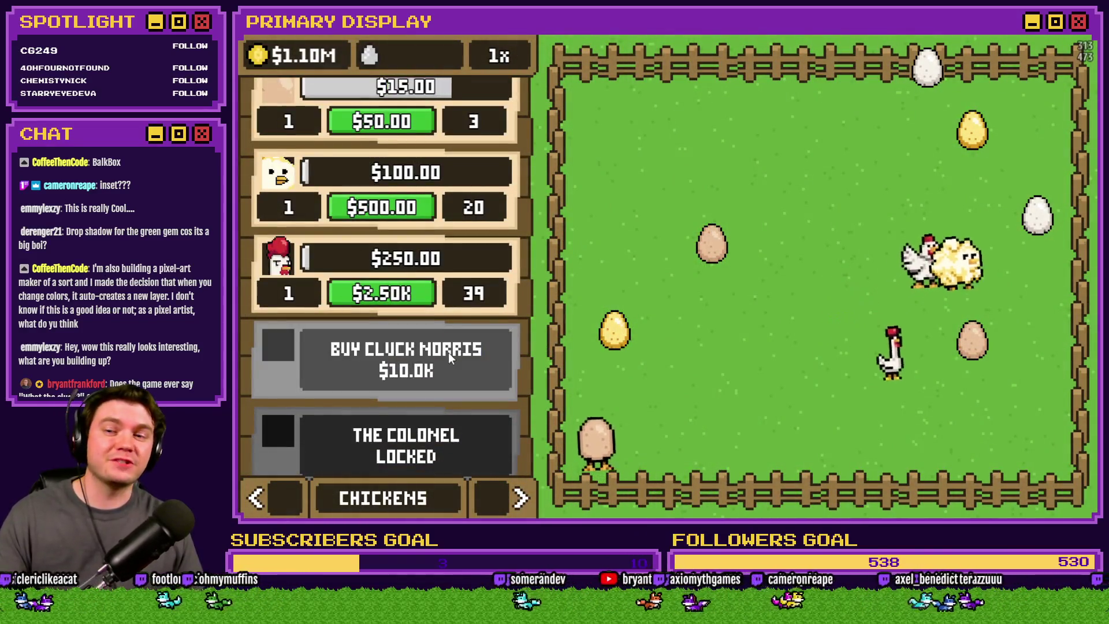
left_click(448, 352)
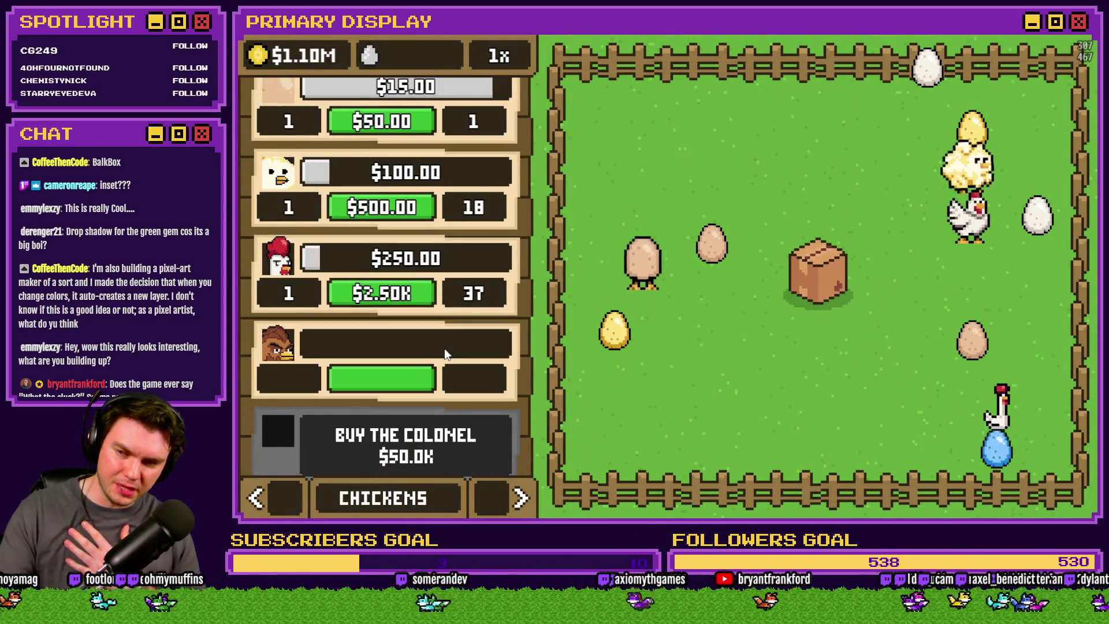
left_click(834, 288)
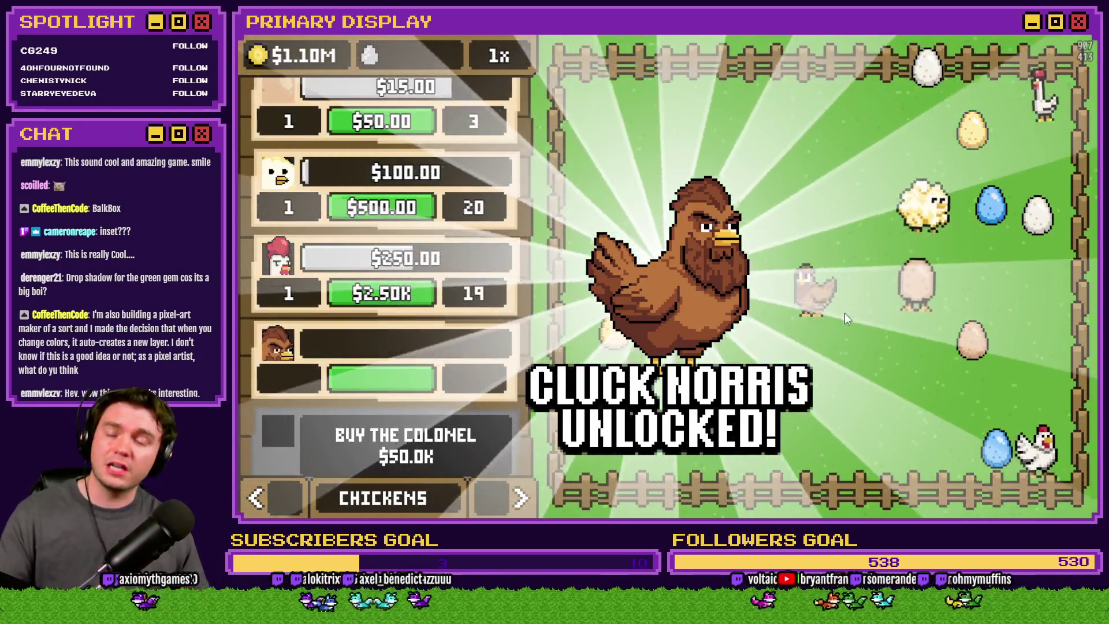
scroll(500, 289, "down", 2)
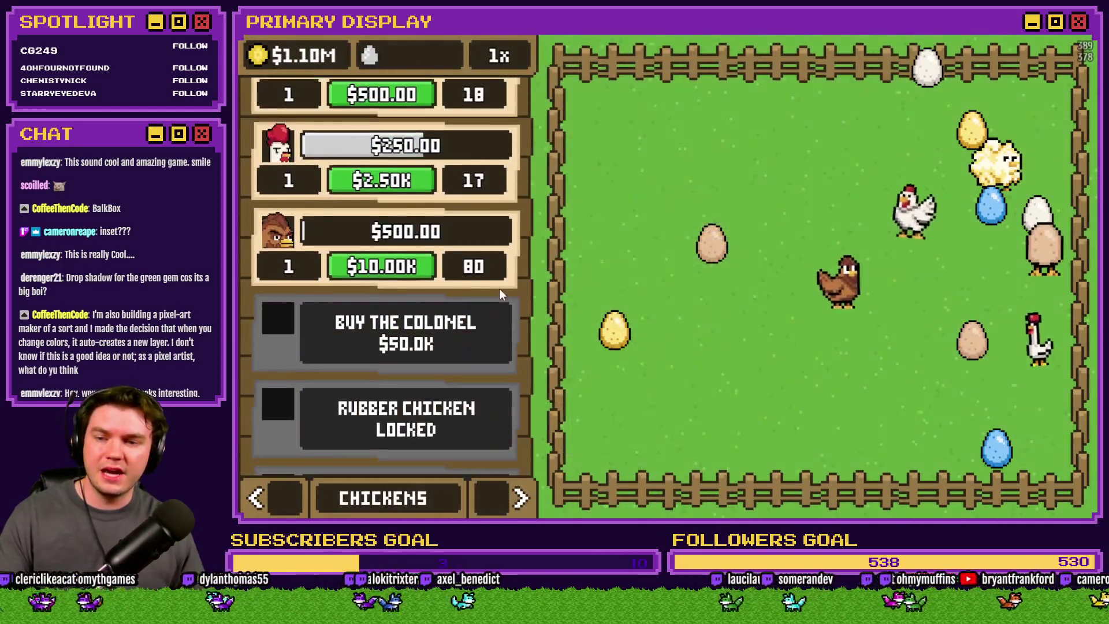
left_click(407, 338)
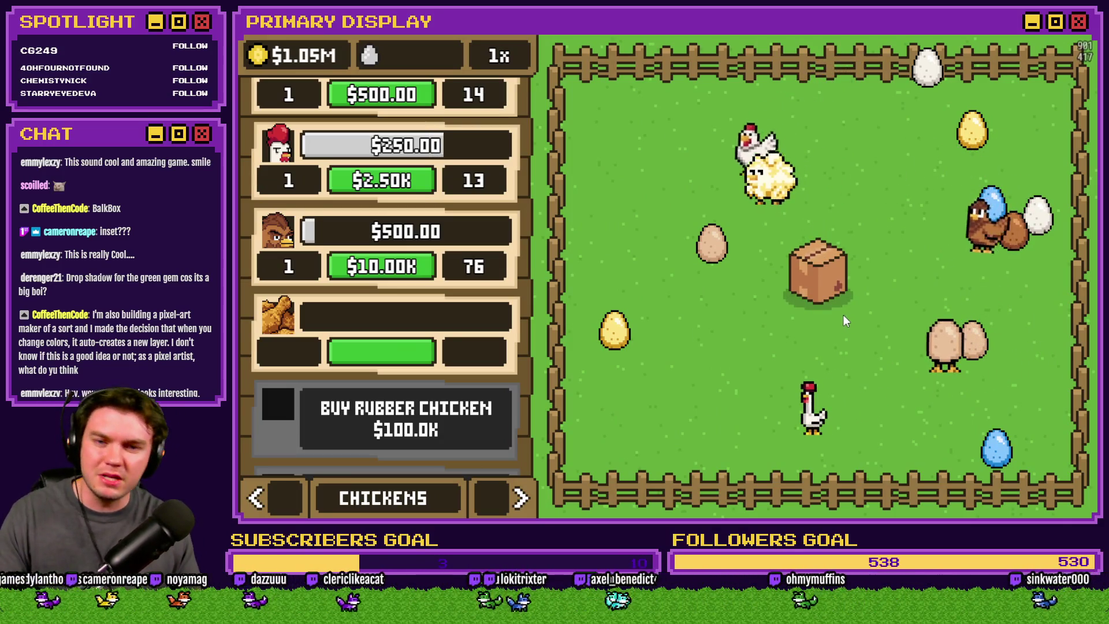
left_click(816, 284)
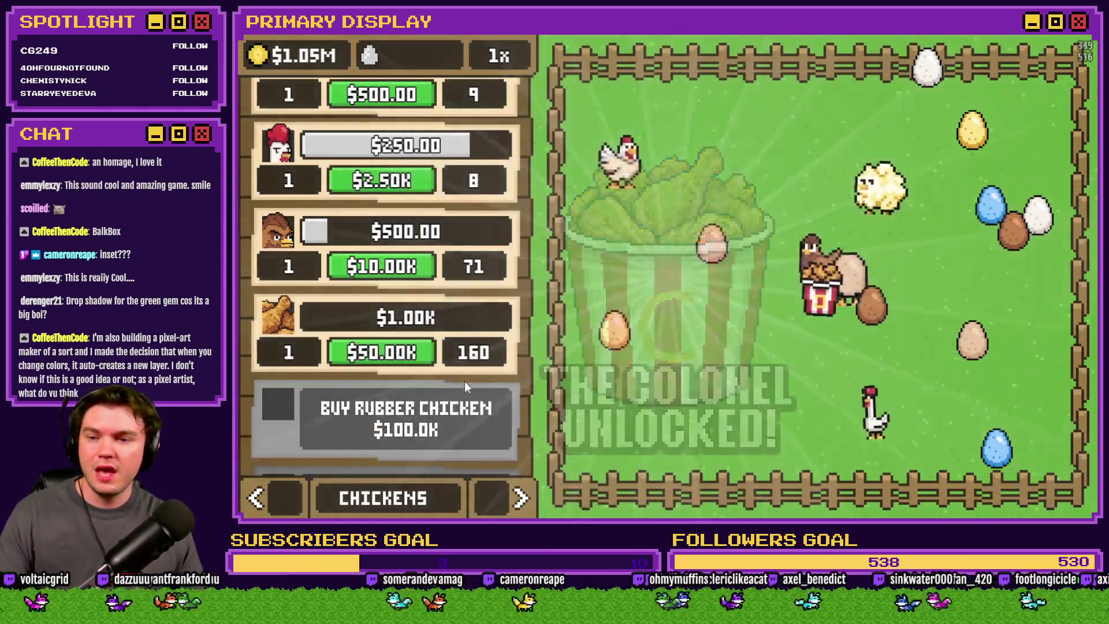
Step: Buy Rubber Chicken, Poultrygeist, Coop Dogg and Goldie Oldie and open their crates, leaving about $147.74K
scroll(440, 336, "down", 2)
left_click(438, 332)
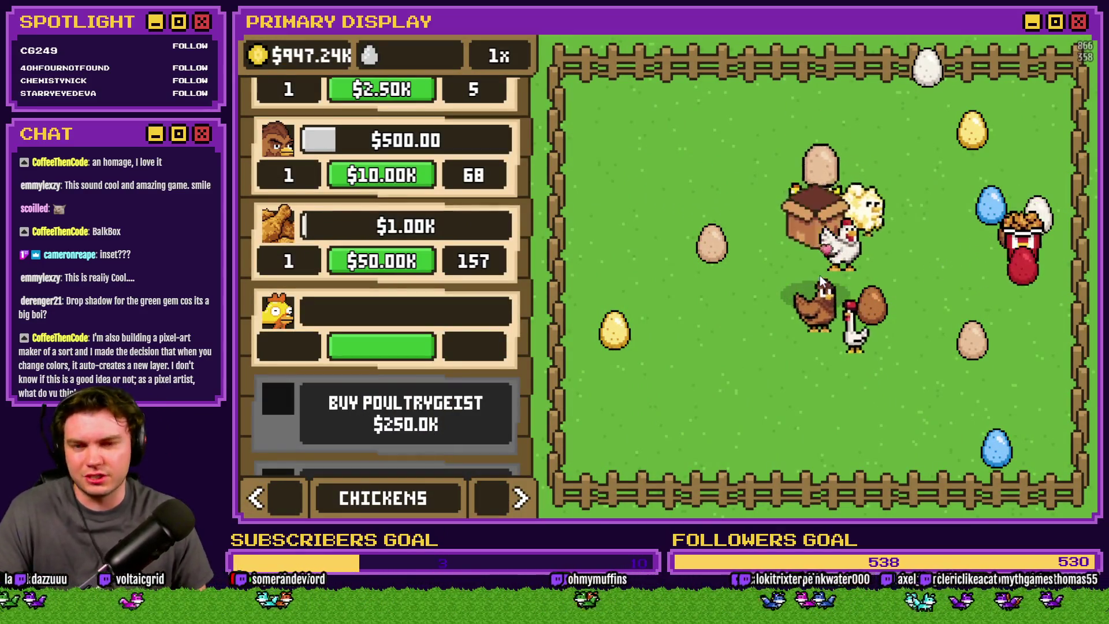
left_click(826, 274)
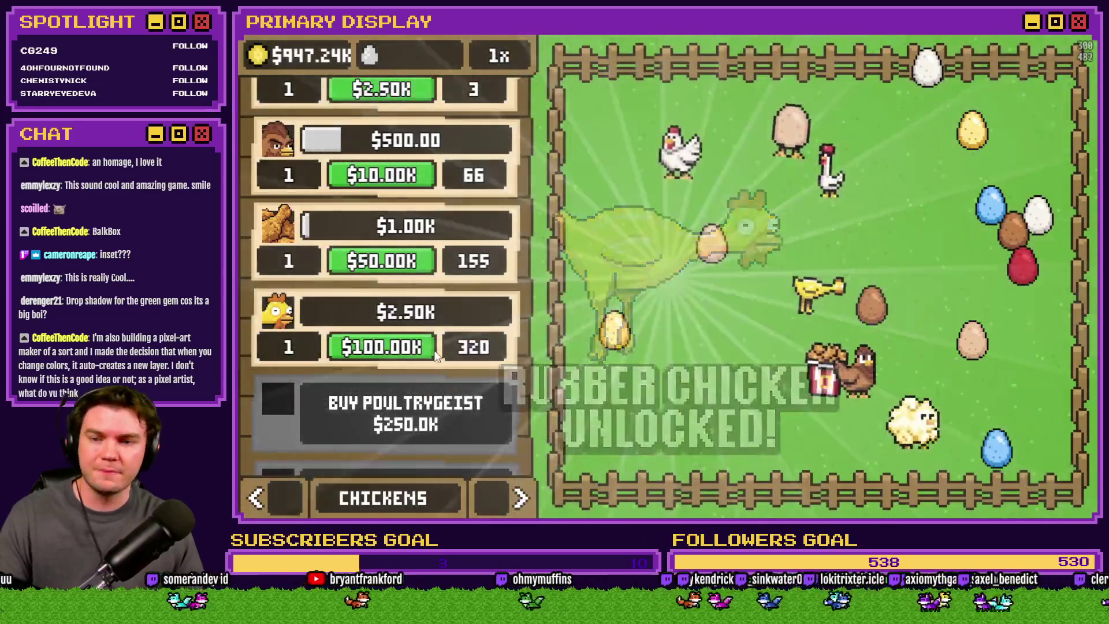
scroll(427, 305, "down", 2)
left_click(428, 306)
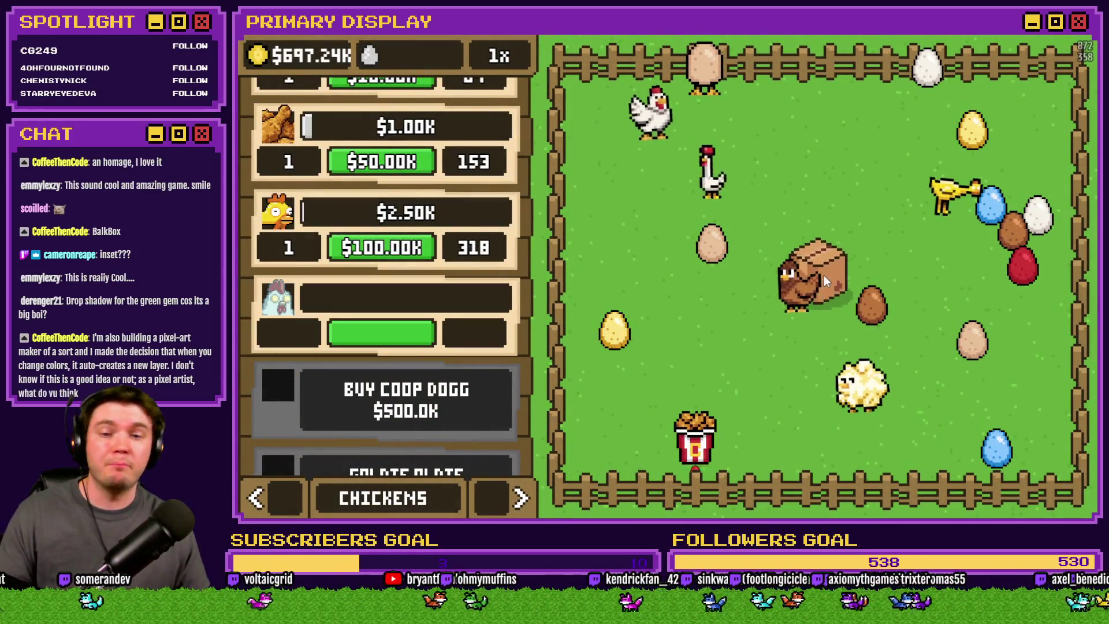
left_click(824, 275)
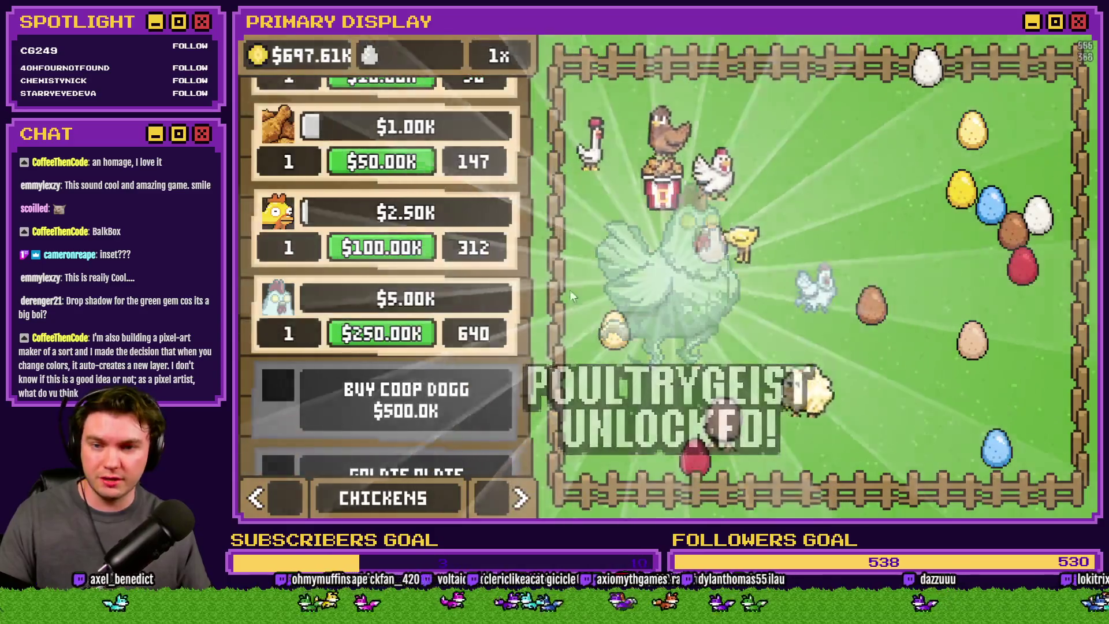
left_click(404, 347)
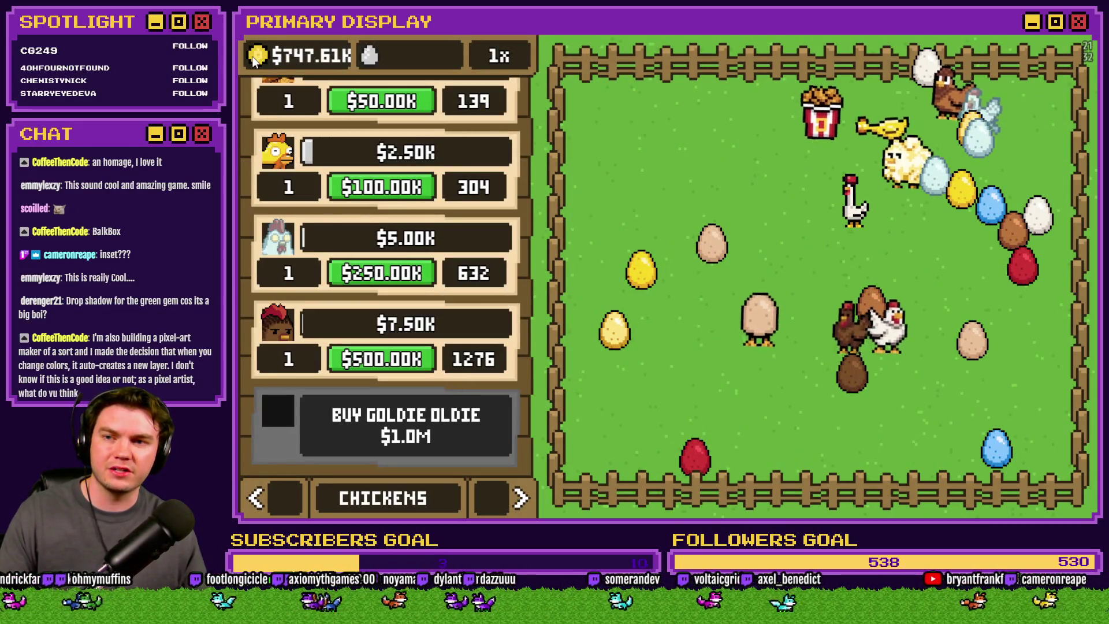
left_click(433, 418)
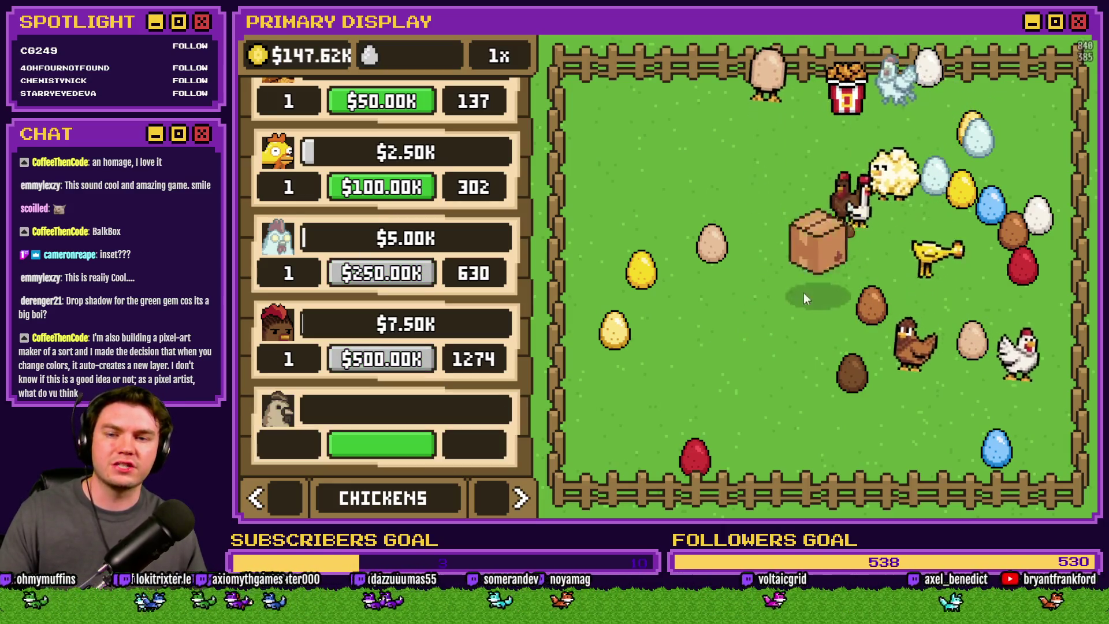
left_click(817, 281)
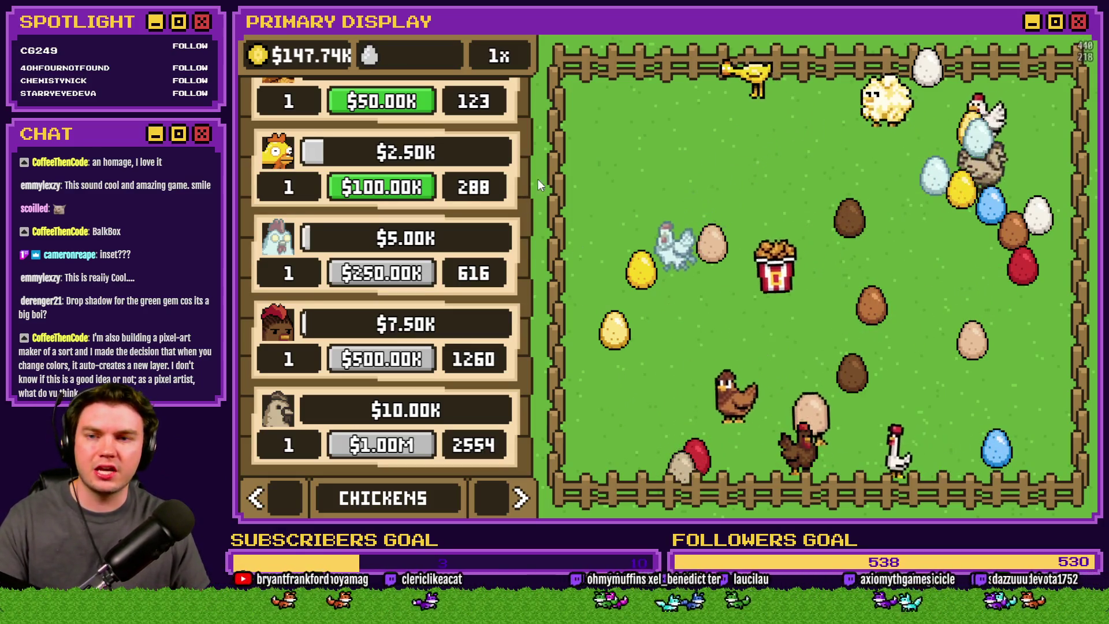
Step: Raise the Leghorn upgrade at the top of the shop to level 10
scroll(460, 425, "up", 5)
scroll(459, 425, "up", 3)
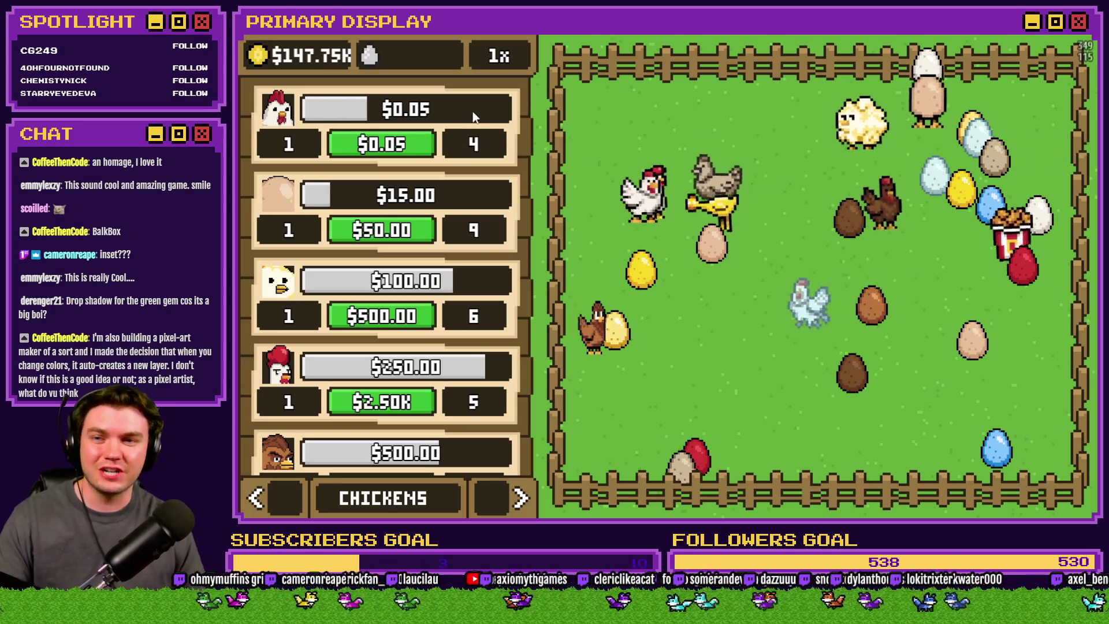
left_click(364, 150)
left_click(387, 147)
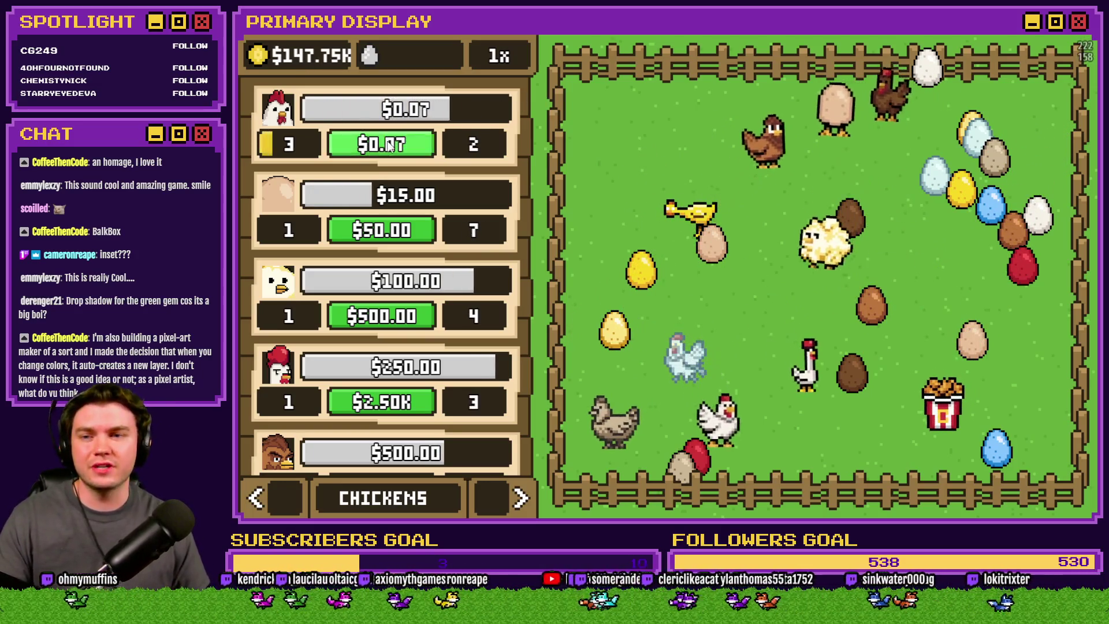
left_click(388, 146)
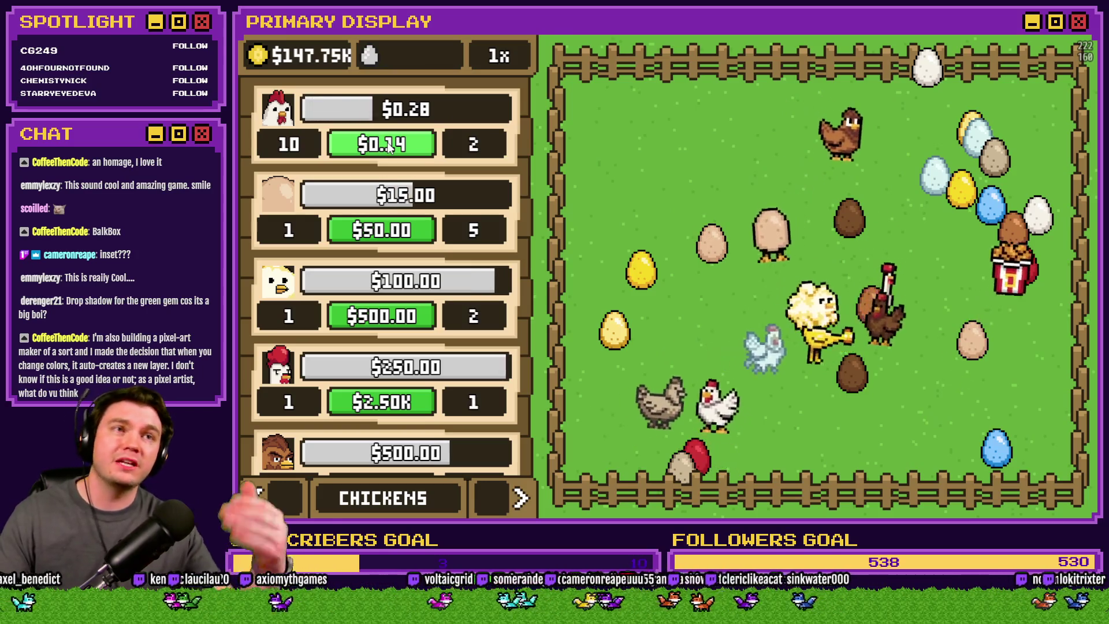
Step: Raise Homebody to level 10 and bring up the Nests page
left_click(397, 231)
left_click(396, 231)
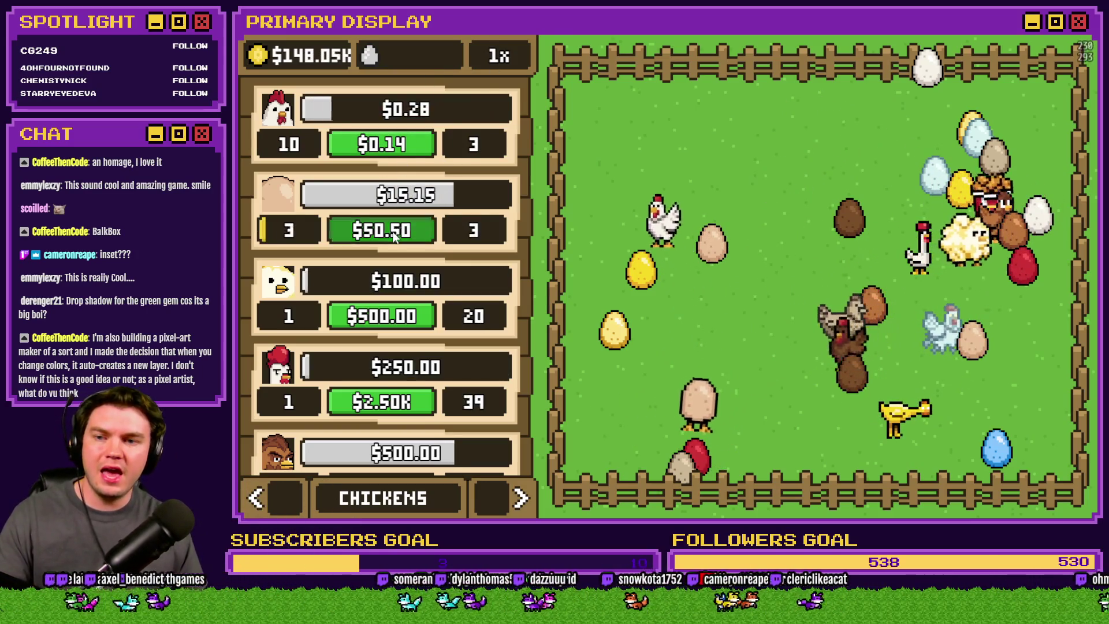
left_click(397, 231)
left_click(396, 231)
left_click(396, 231)
left_click(396, 234)
left_click(397, 234)
left_click(396, 237)
left_click(397, 234)
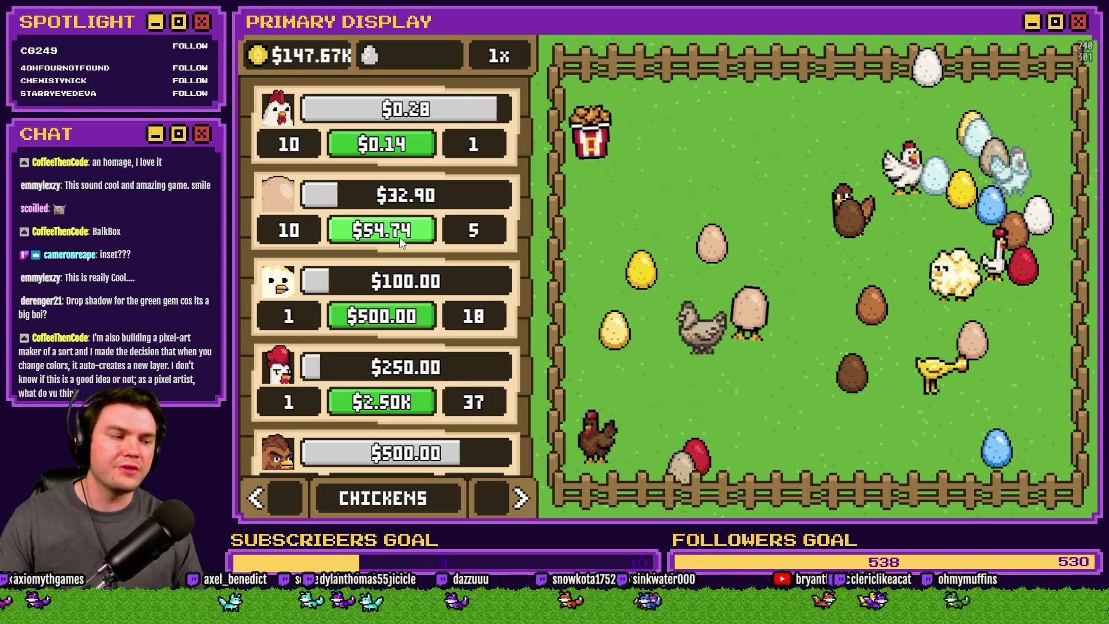
left_click(512, 493)
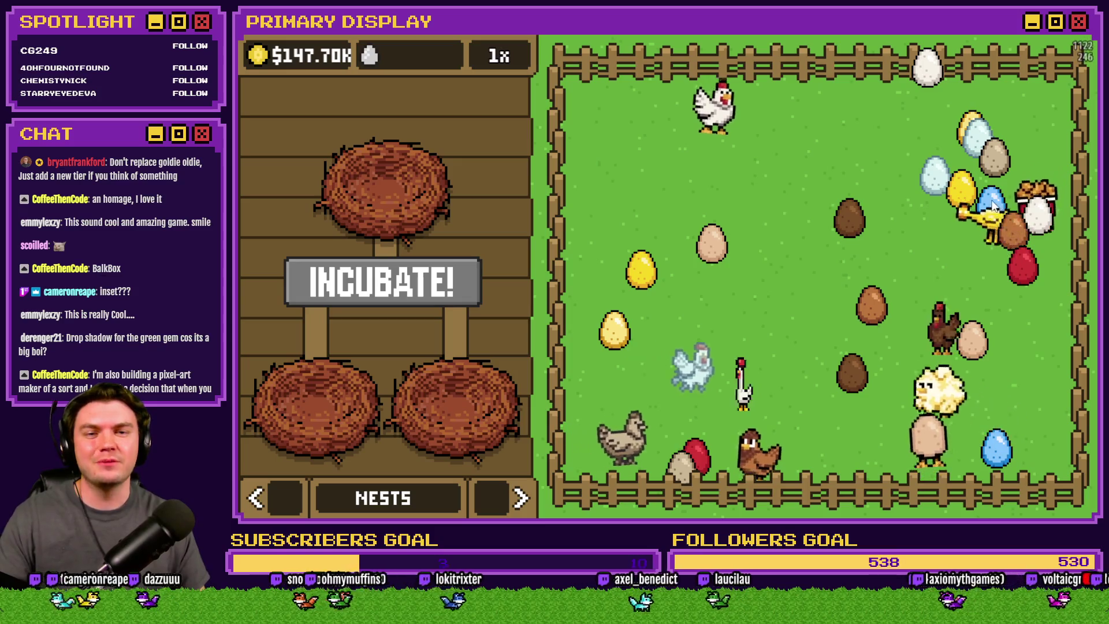
Step: Fill the three nests with a blue egg and the golden egg, incubate, and hatch the new chicken
left_click(981, 256)
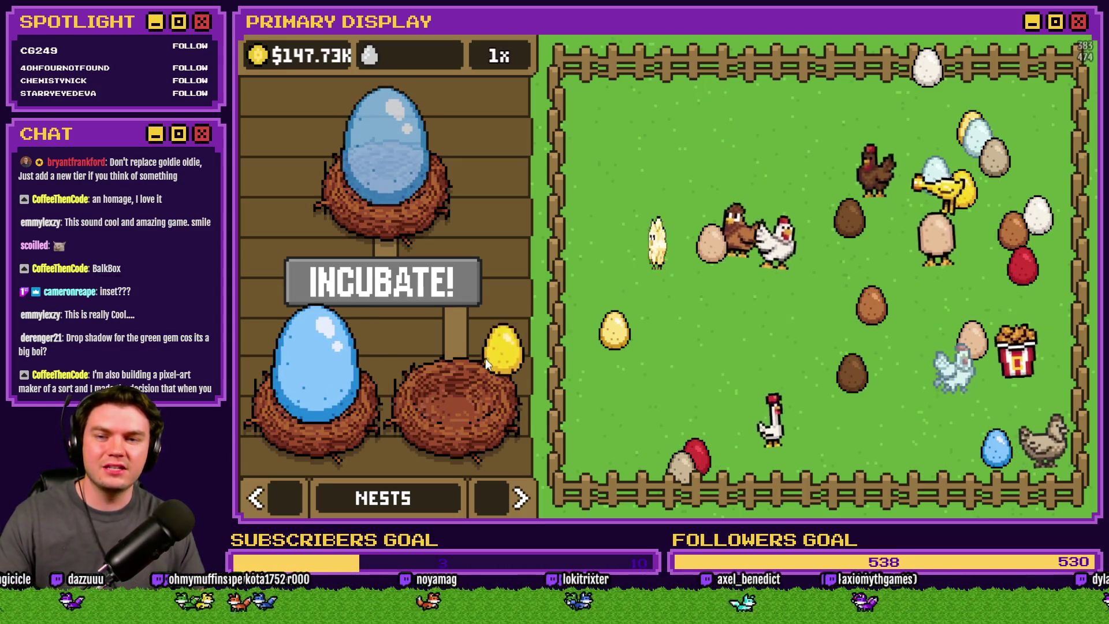
left_click_drag(486, 358, 481, 370)
left_click(411, 288)
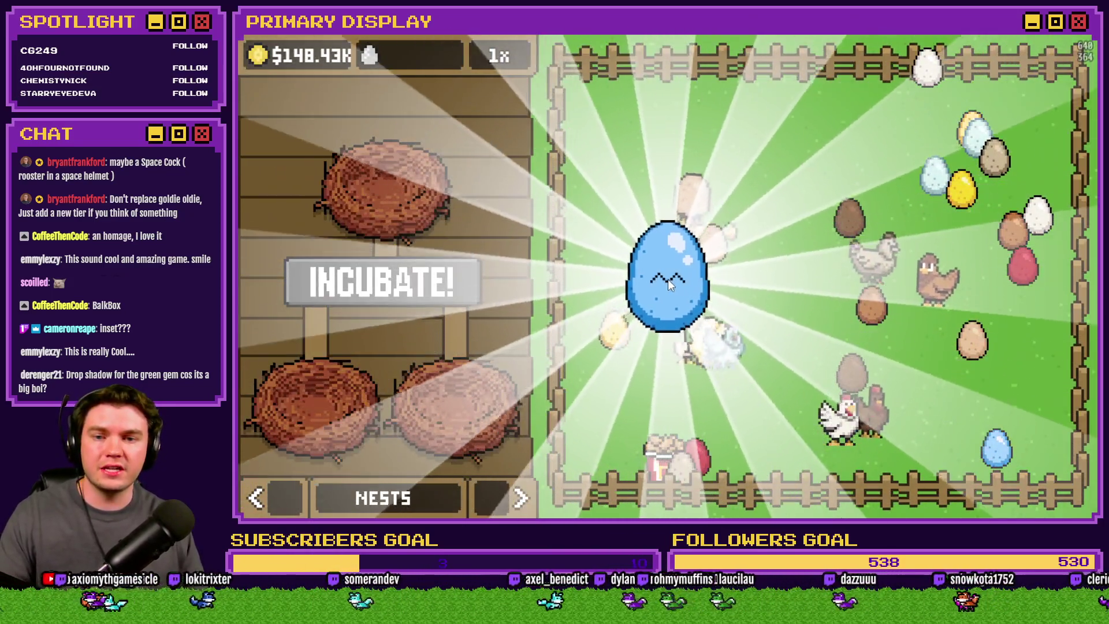
left_click(677, 280)
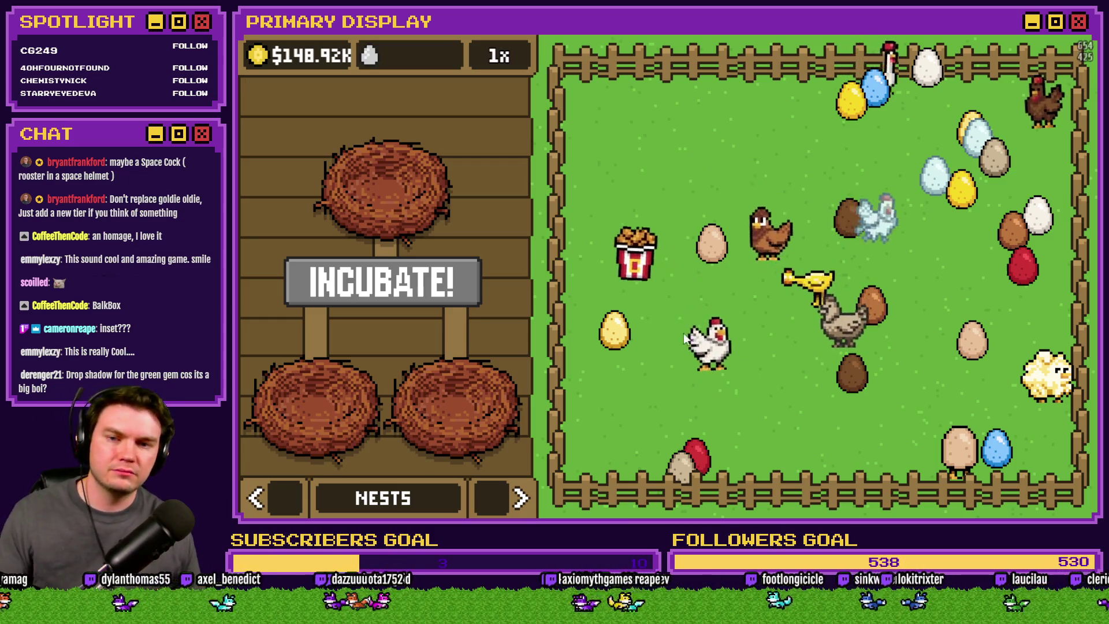
left_click(734, 386)
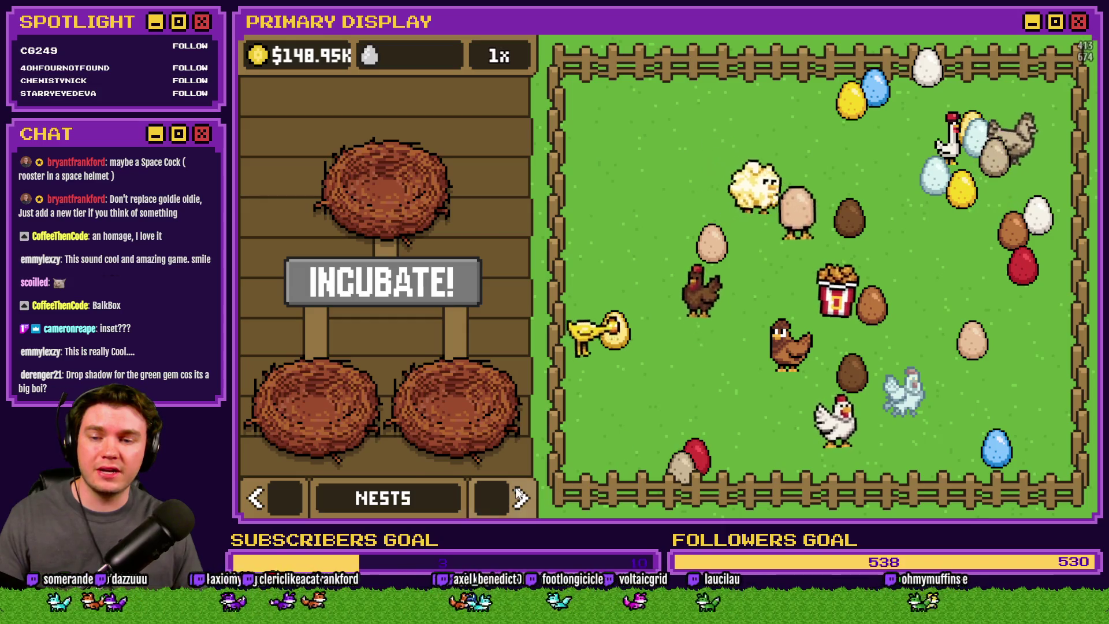
left_click(520, 498)
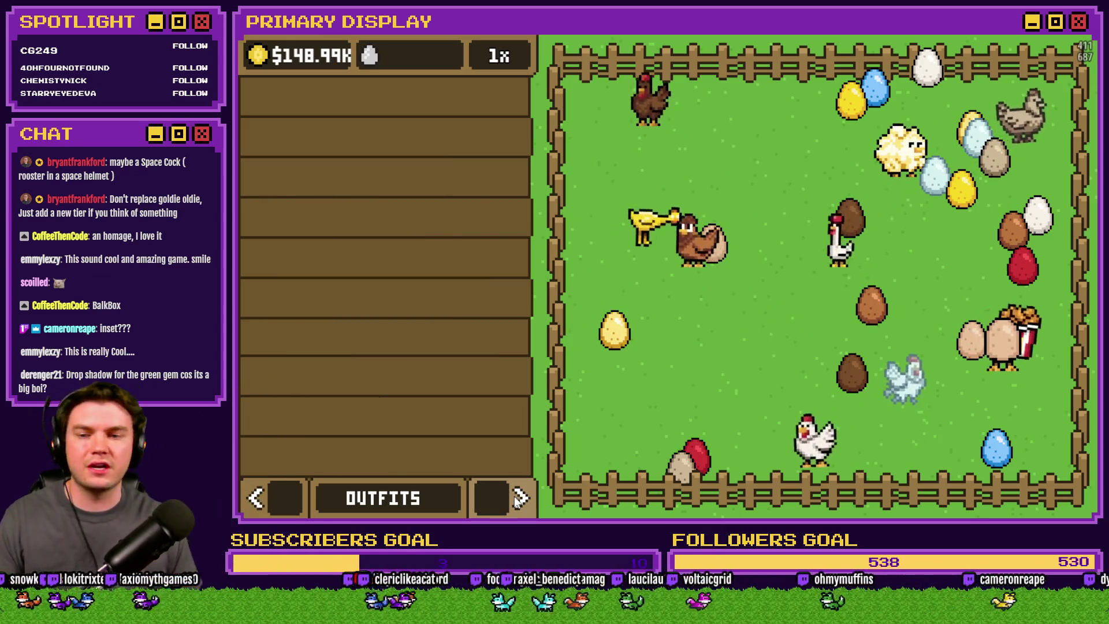
Step: Flip between the Orders and Nests pages, collect a golden egg, and close the playtest with Alt+F4
left_click(519, 498)
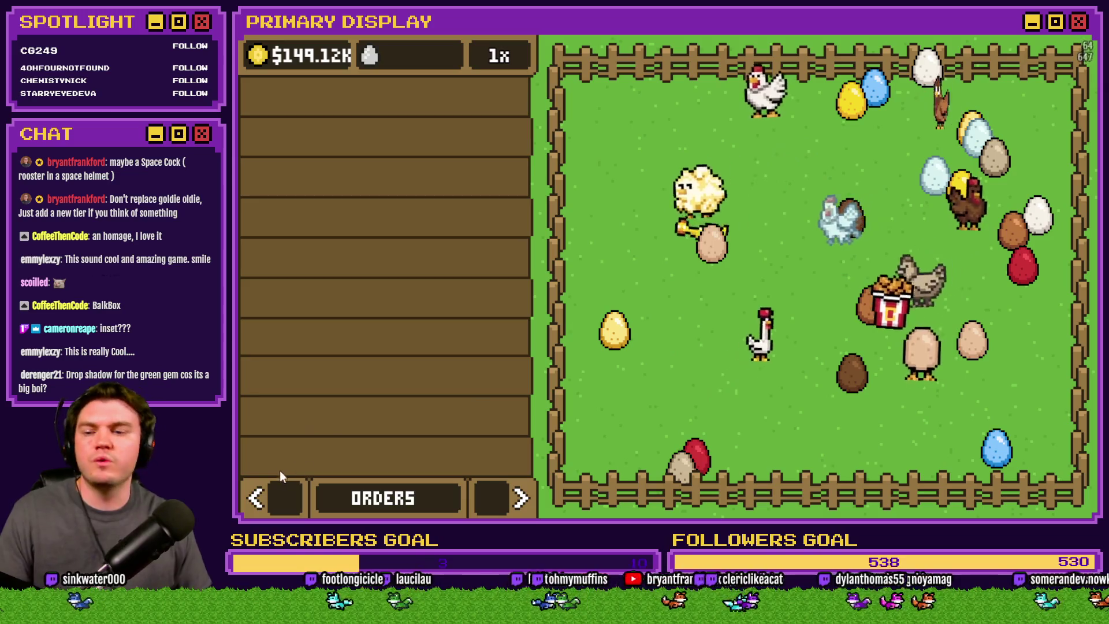
left_click(271, 484)
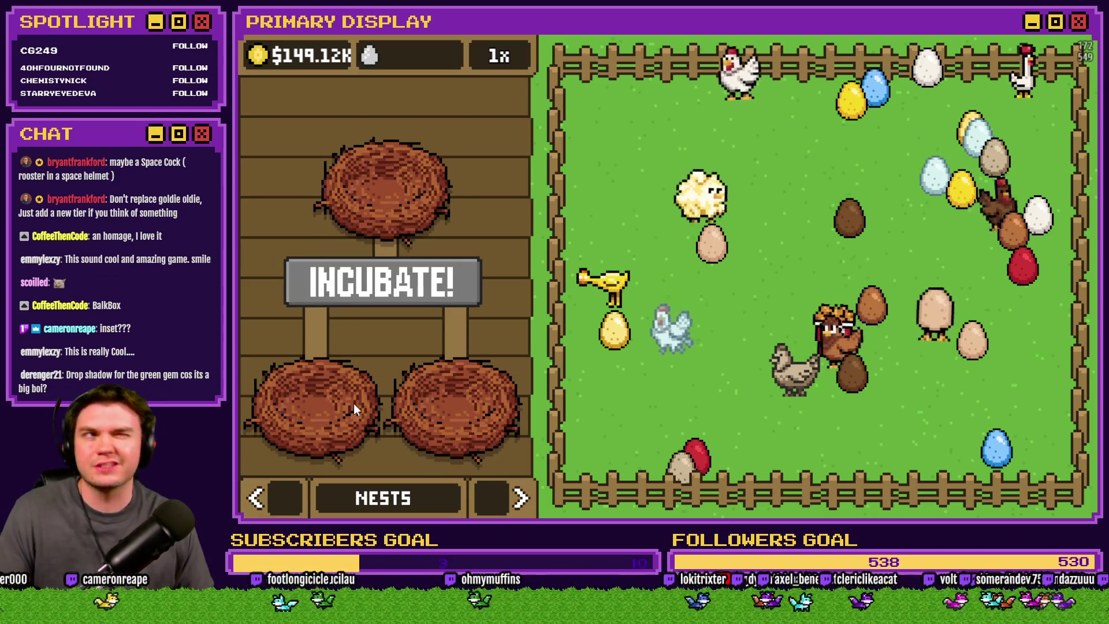
left_click(503, 487)
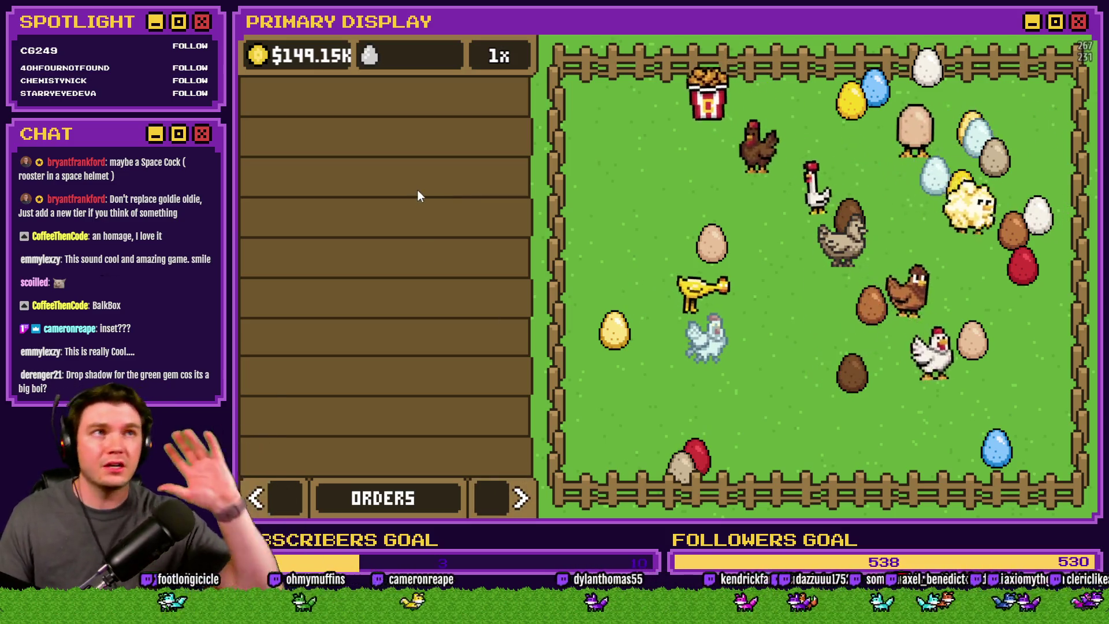
left_click(611, 335)
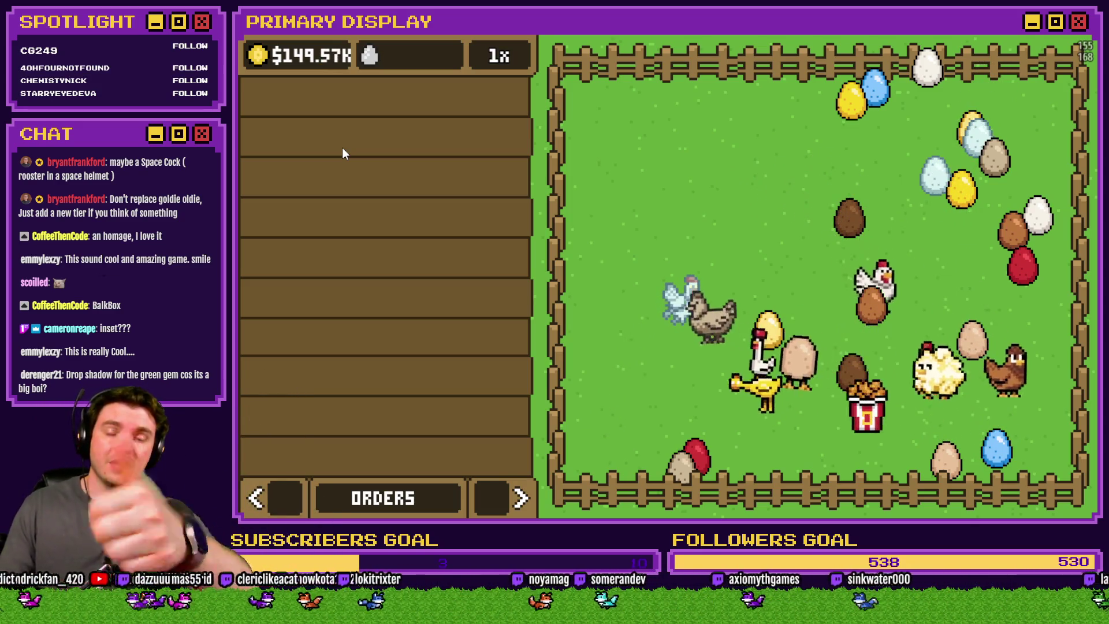
key("alt+F4")
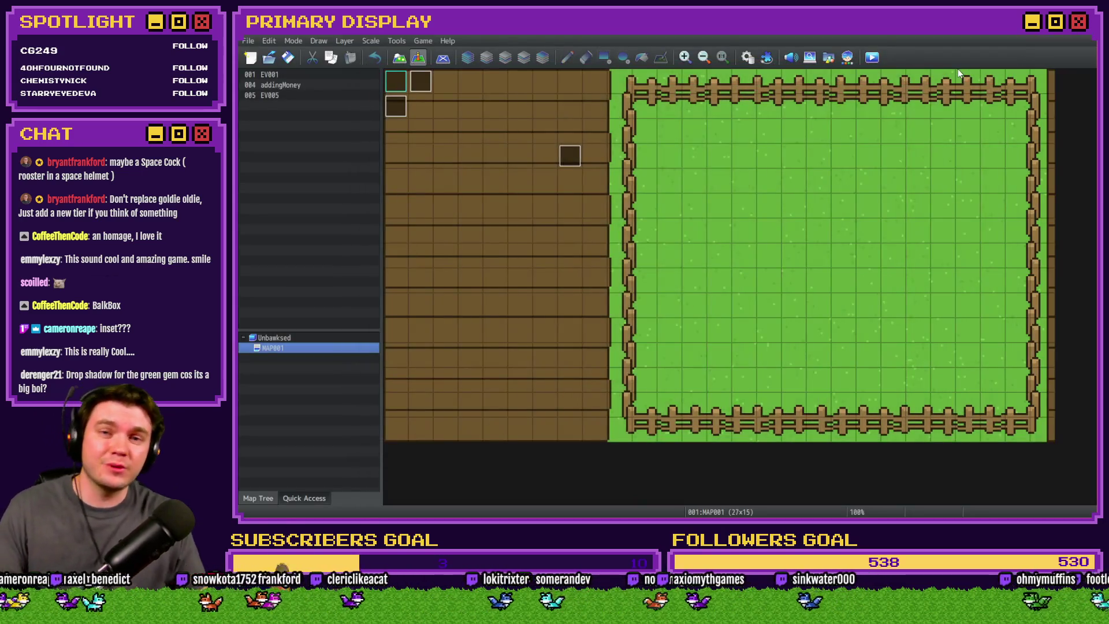
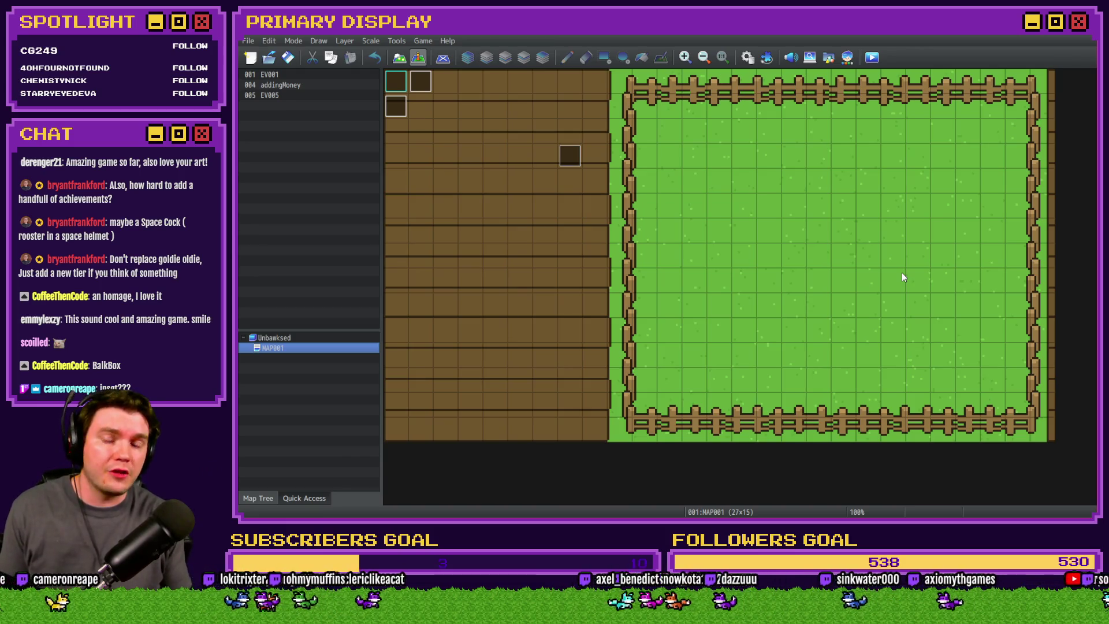
Step: Switch from the RPG Maker MZ map editor to the Photoshop chicken mockup
key("alt+Tab")
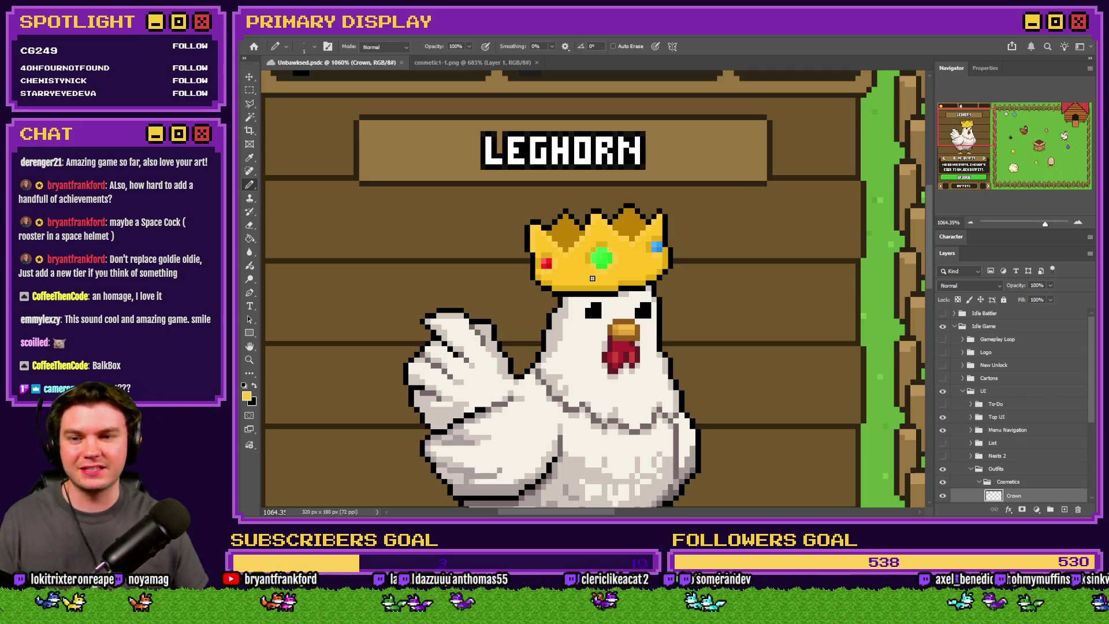
scroll(611, 265, "up", 5)
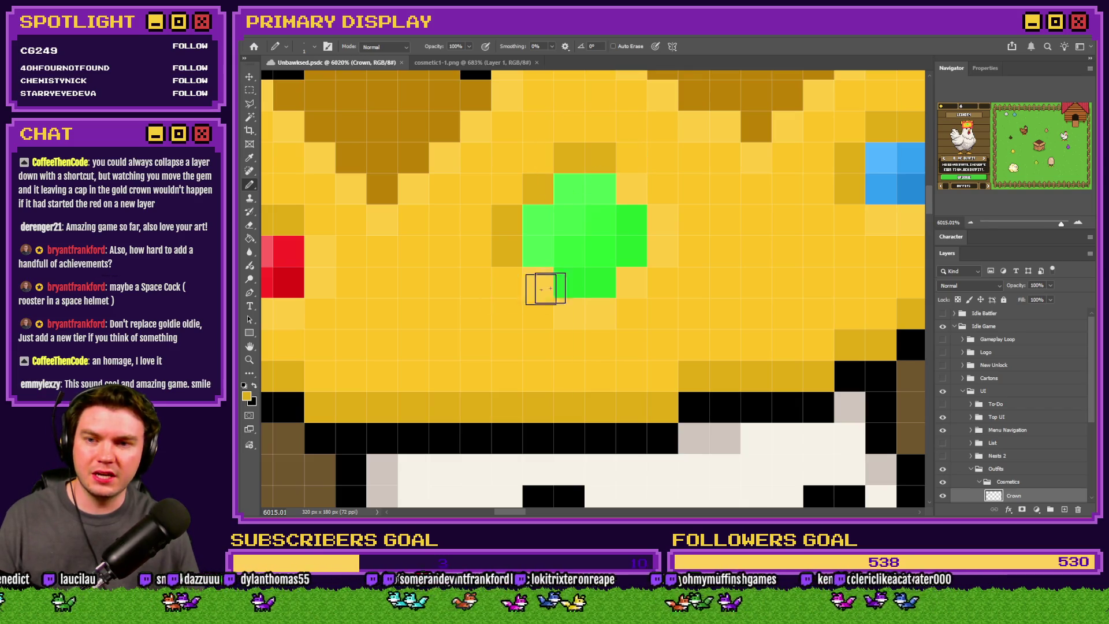
scroll(546, 288, "down", 3)
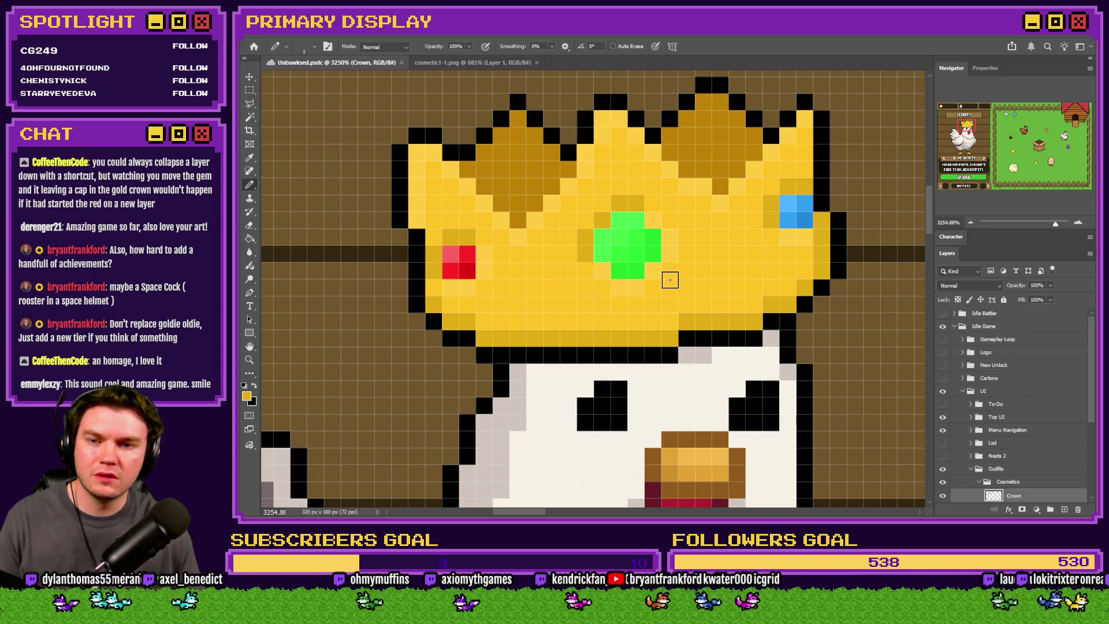
scroll(668, 274, "down", 2)
scroll(666, 248, "up", 3)
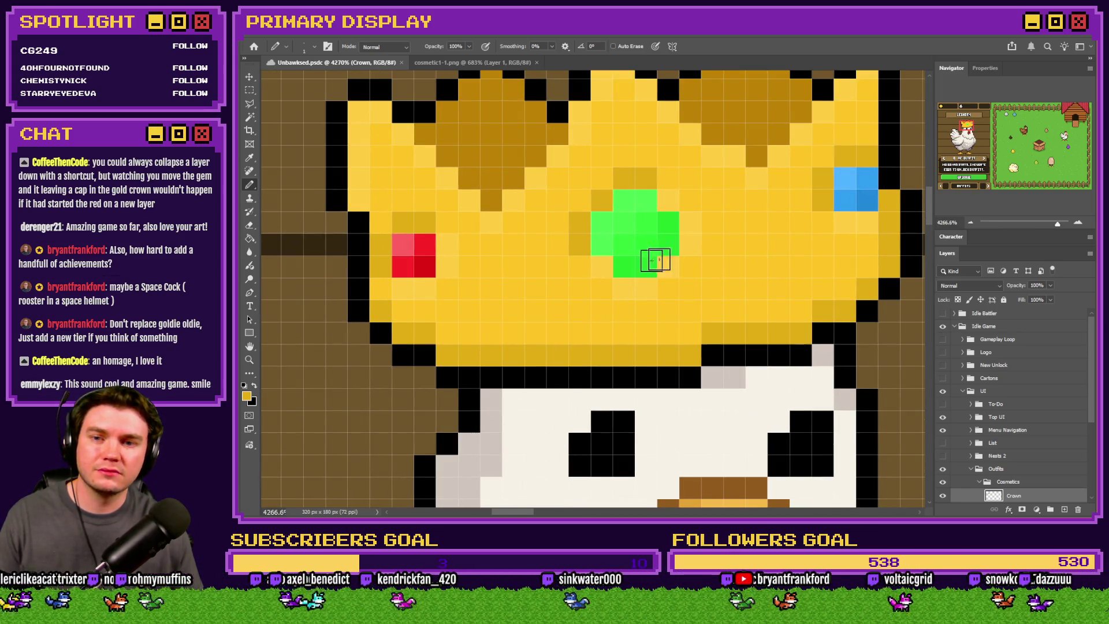
scroll(656, 260, "down", 10)
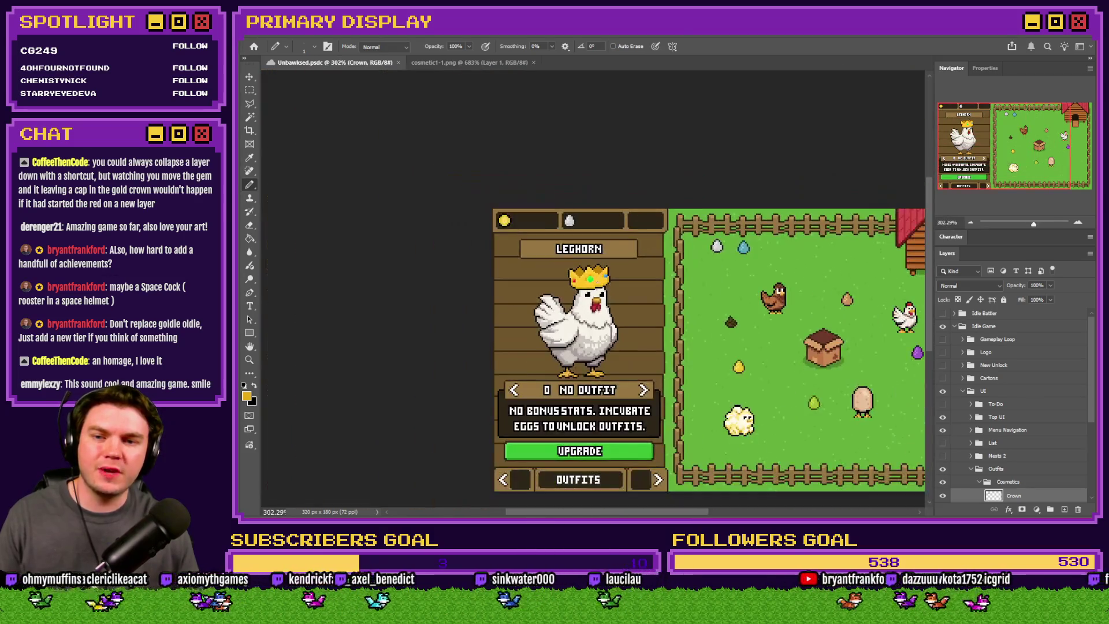
scroll(594, 292, "up", 3)
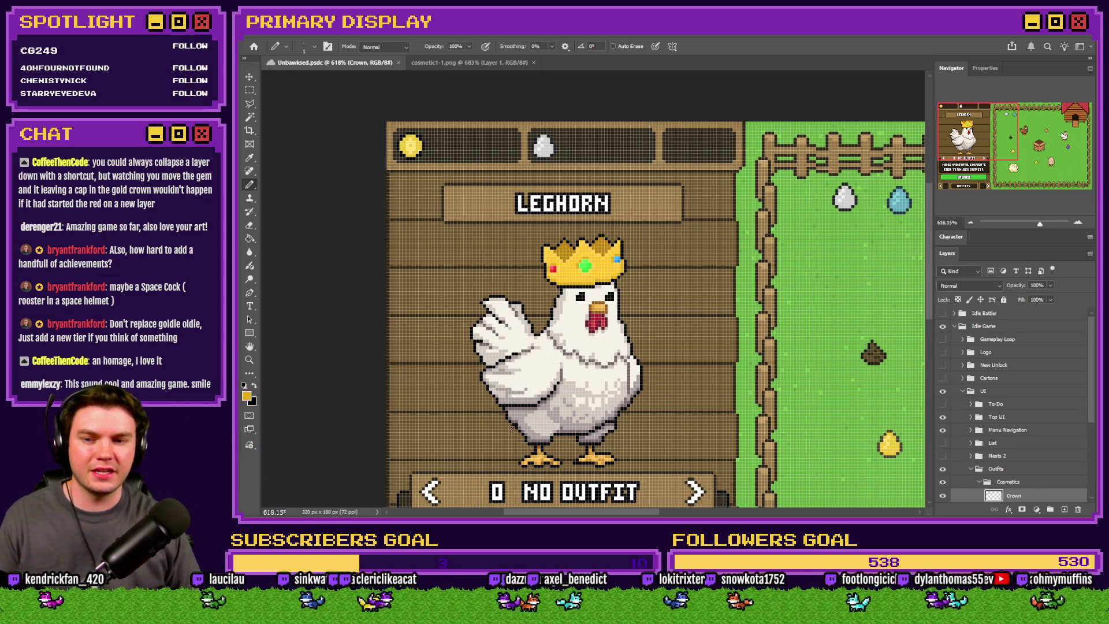
scroll(545, 280, "down", 3)
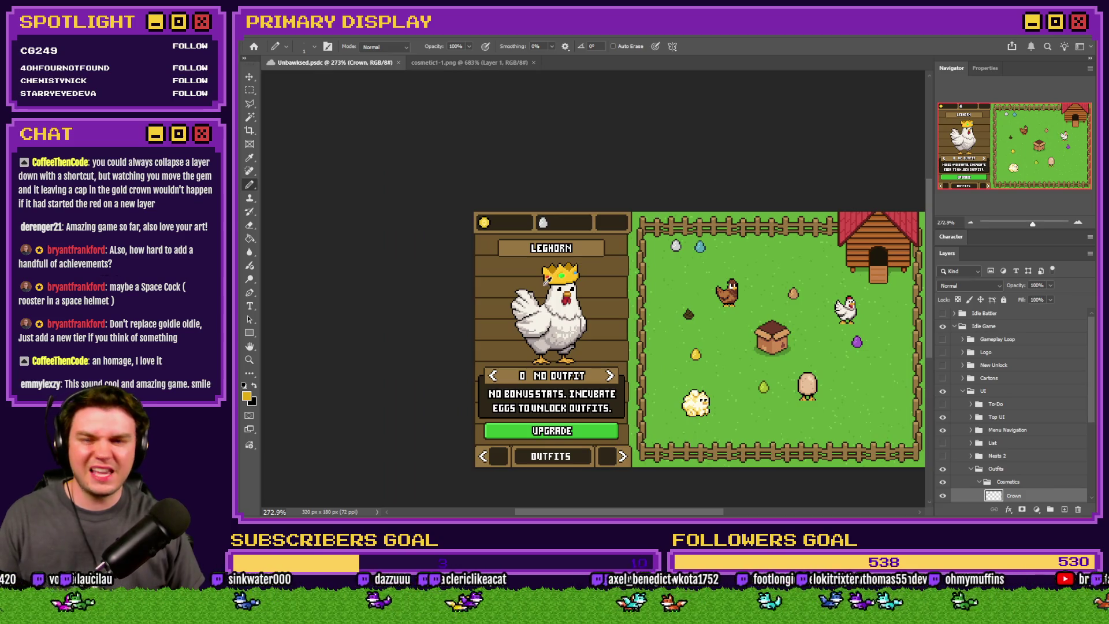
scroll(545, 279, "up", 8)
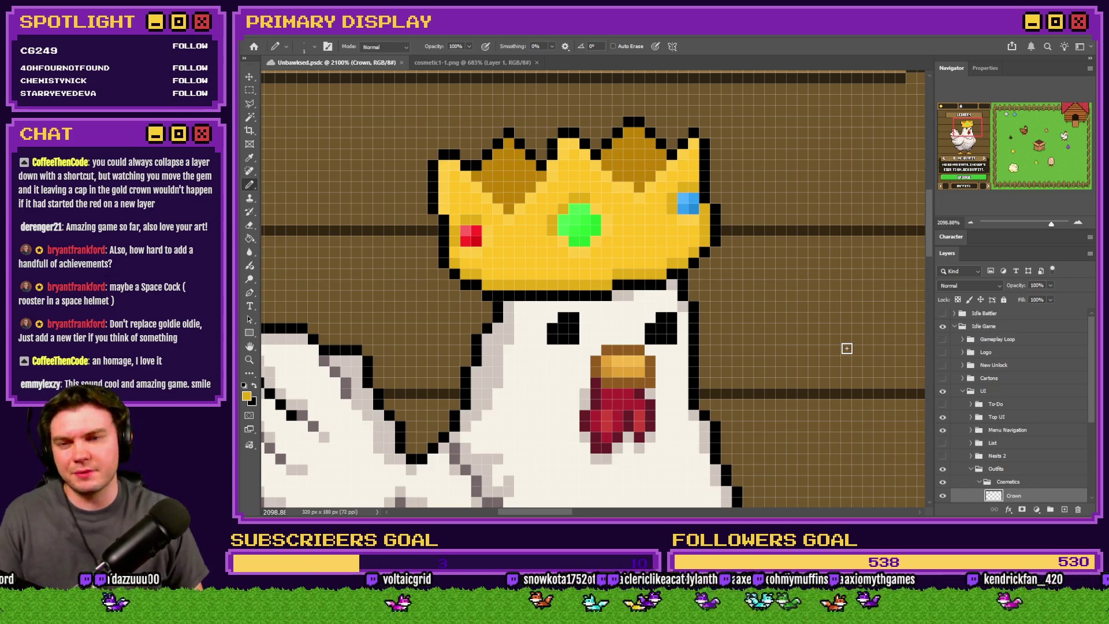
scroll(651, 273, "up", 3)
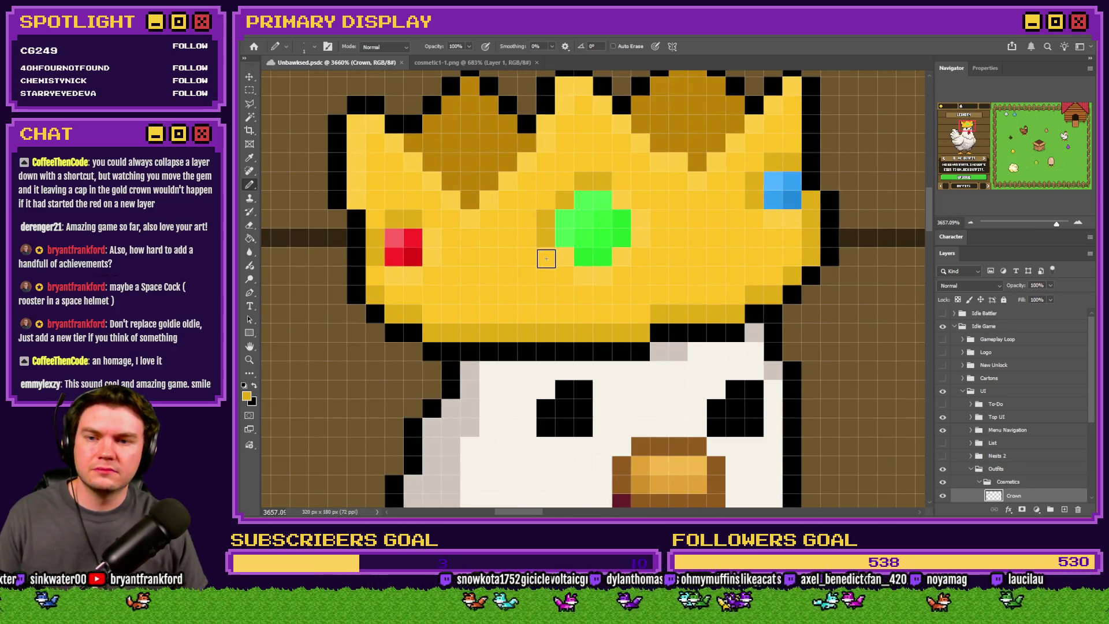
left_click(527, 238)
left_click_drag(564, 276, 602, 295)
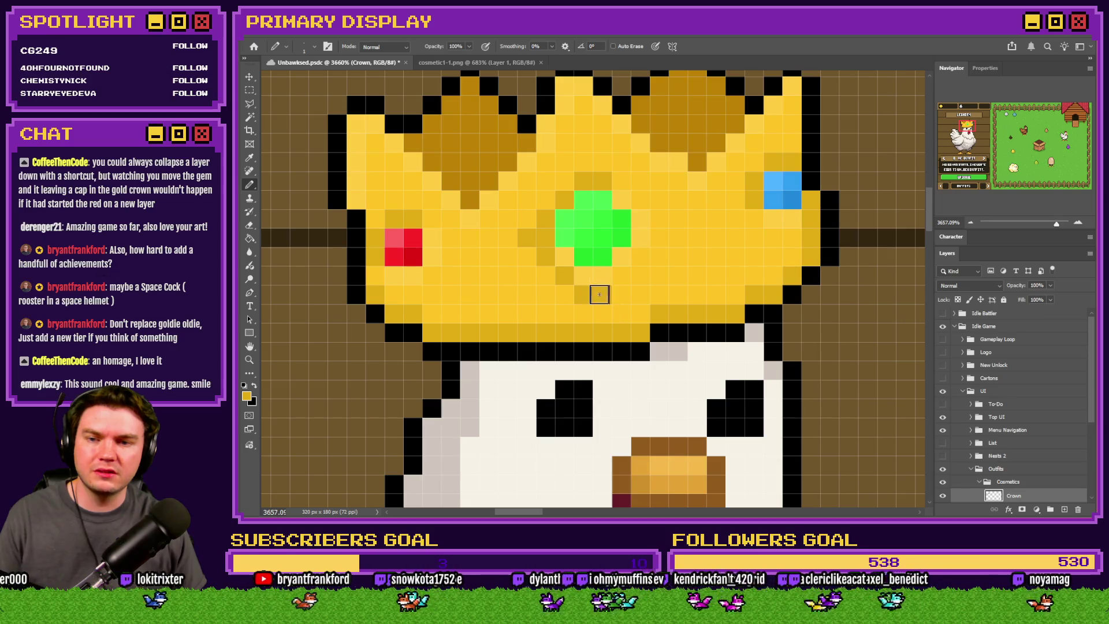
left_click(547, 276)
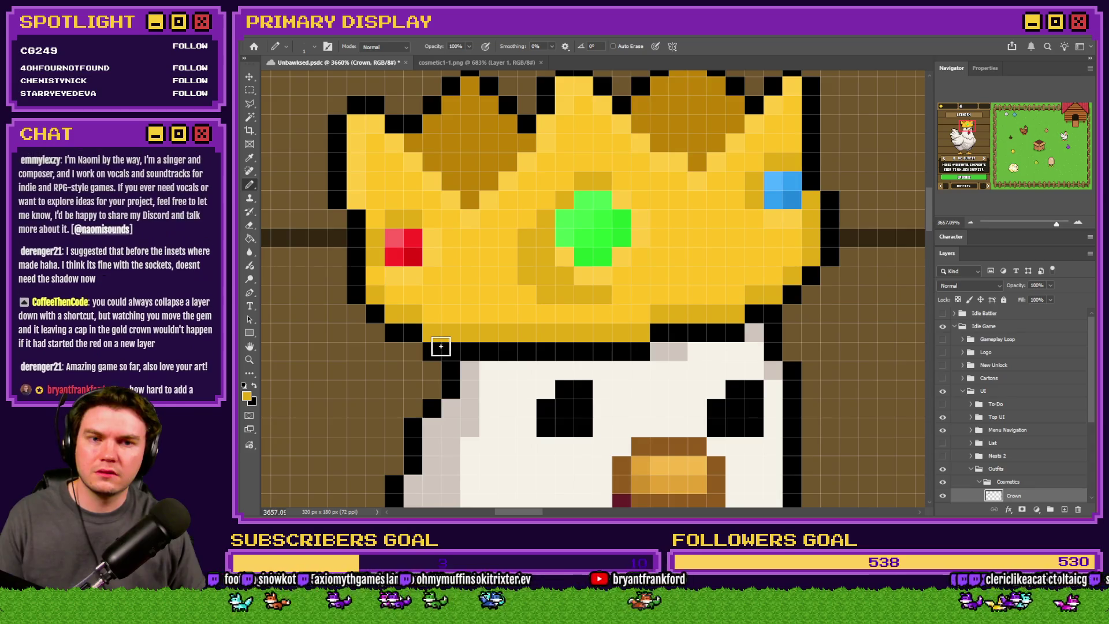
key("ctrl+z")
key("ctrl+z")
key("ctrl+z")
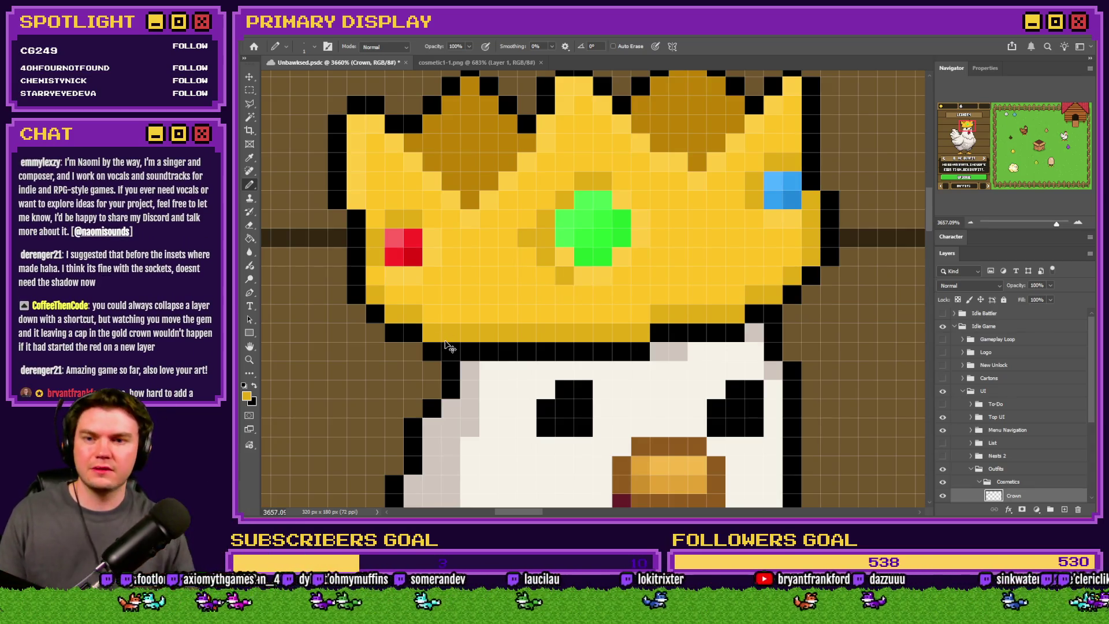
key("ctrl+z")
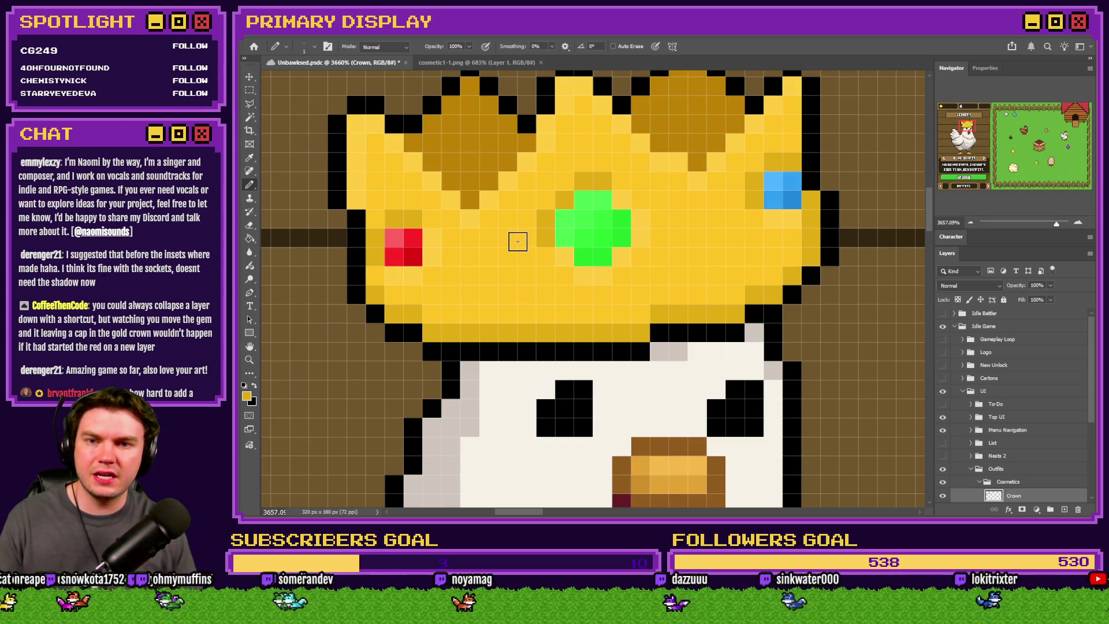
scroll(542, 232, "down", 2)
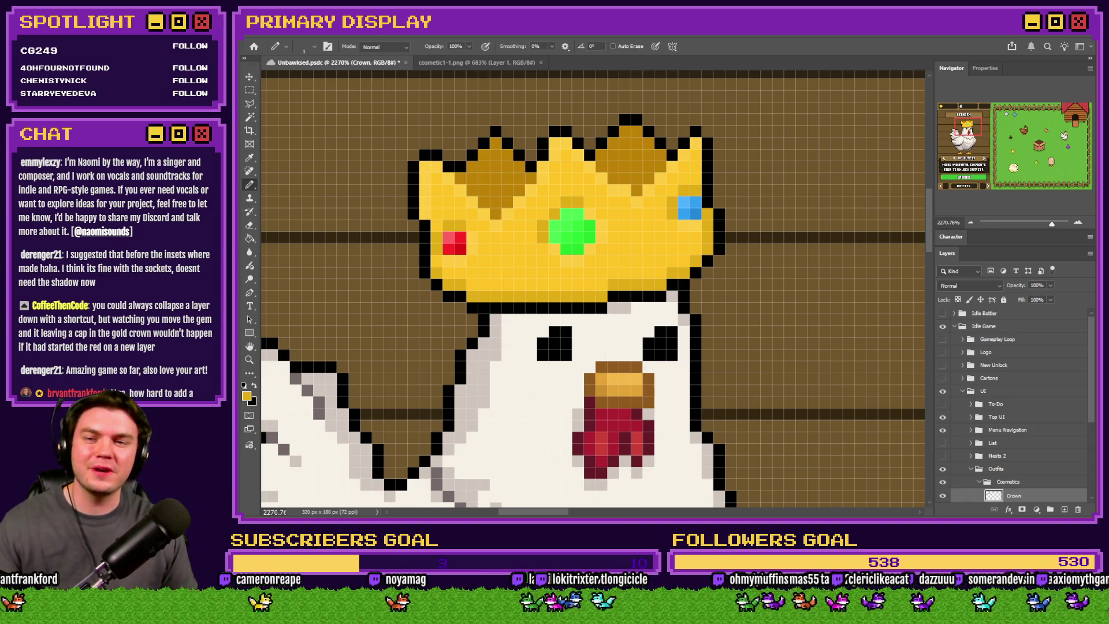
scroll(621, 233, "down", 3)
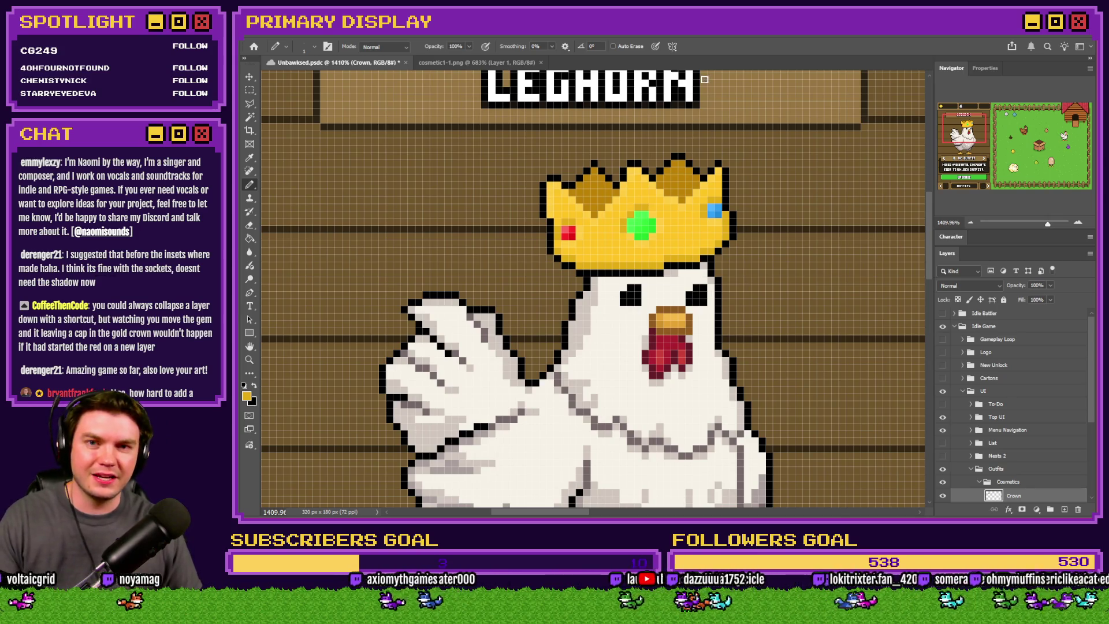
Step: Lower the gold crown onto the Leghorn chicken's head with one-pixel nudges
scroll(630, 188, "down", 3)
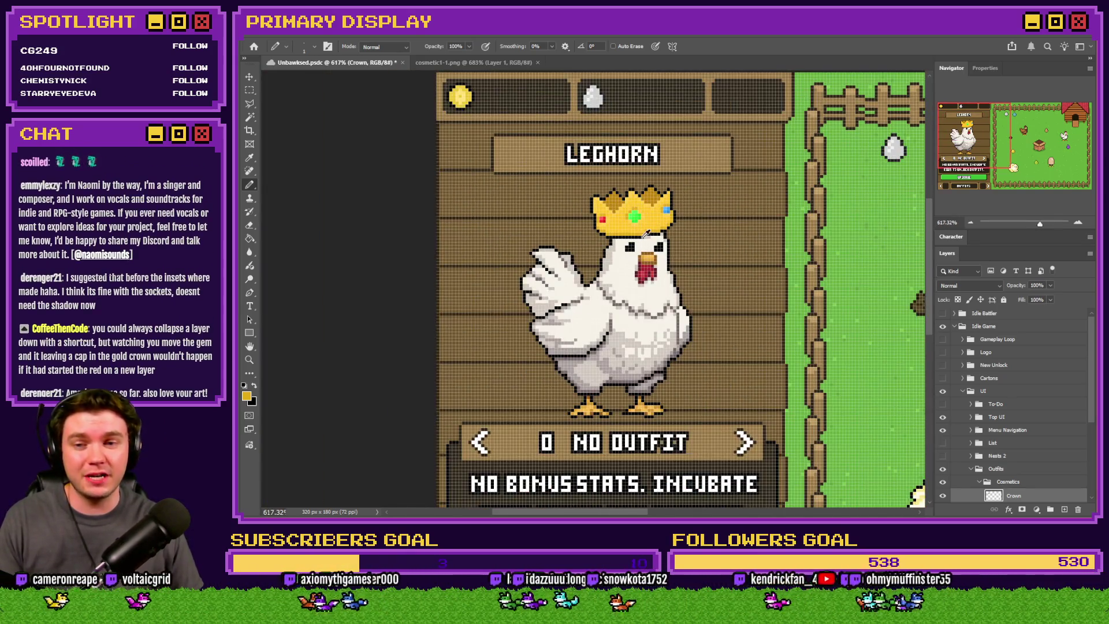
scroll(641, 234, "up", 2)
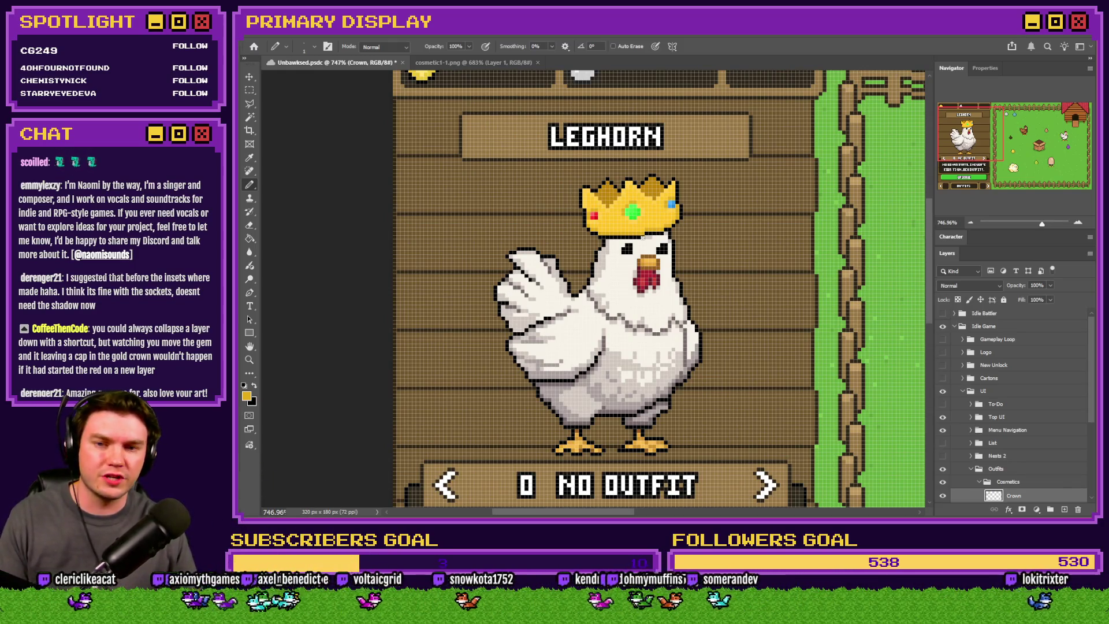
scroll(615, 240, "up", 2)
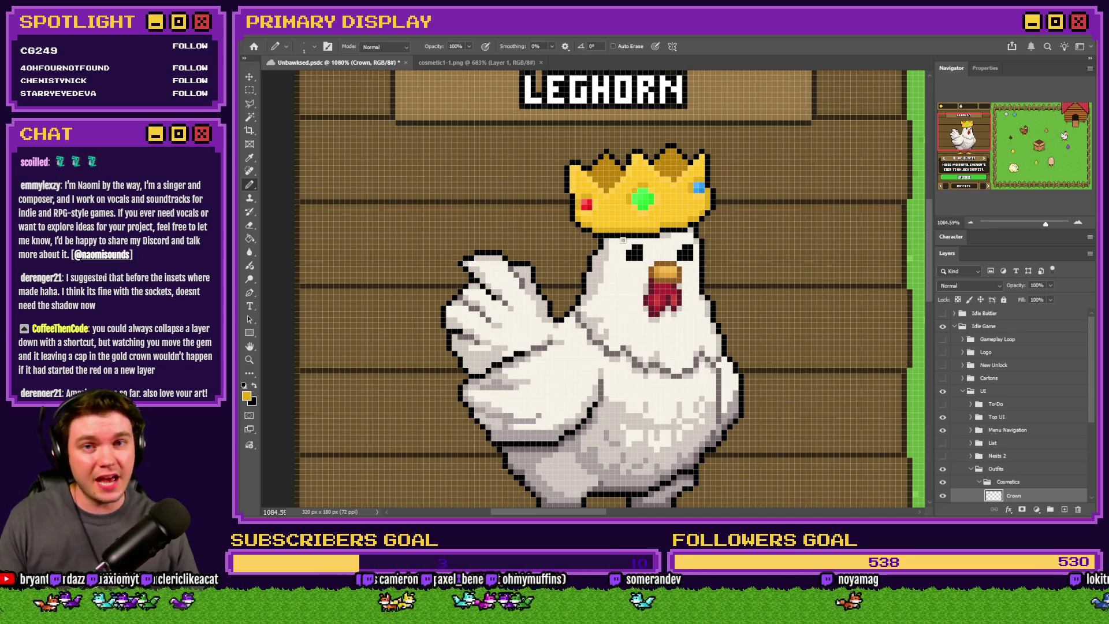
scroll(623, 240, "up", 3)
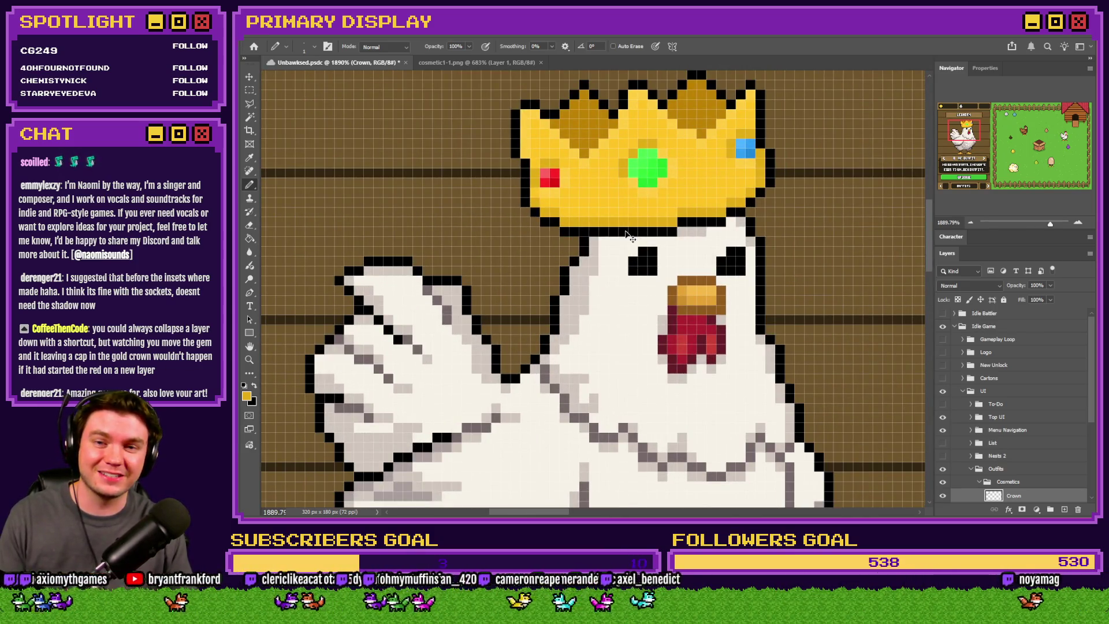
key("ctrl+Down")
key("ctrl+Down")
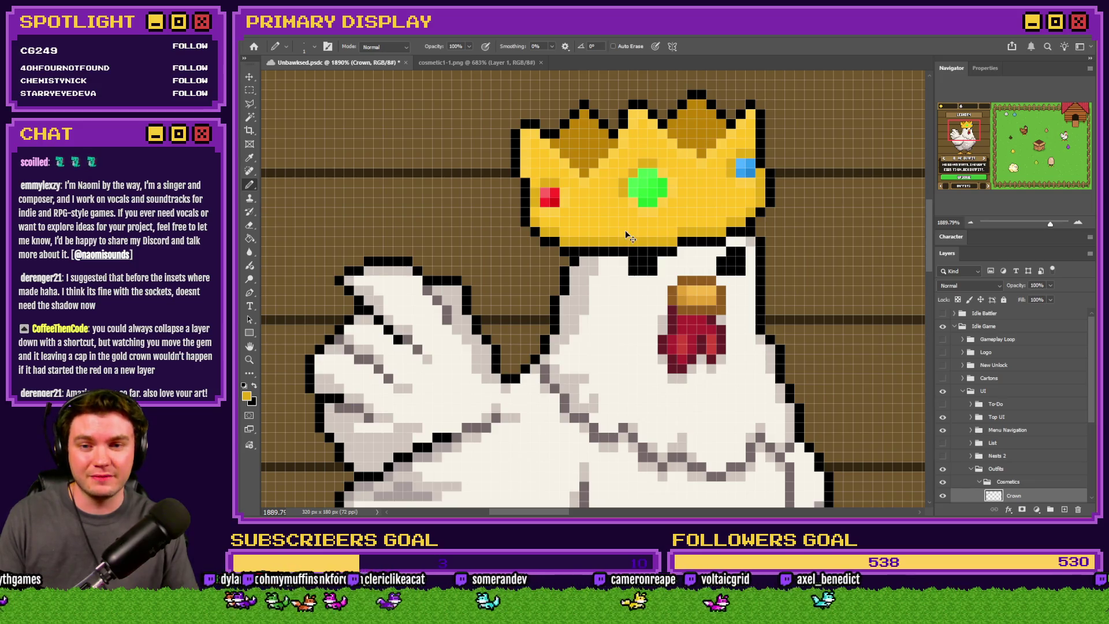
key("ctrl+Right")
key("ctrl+Down")
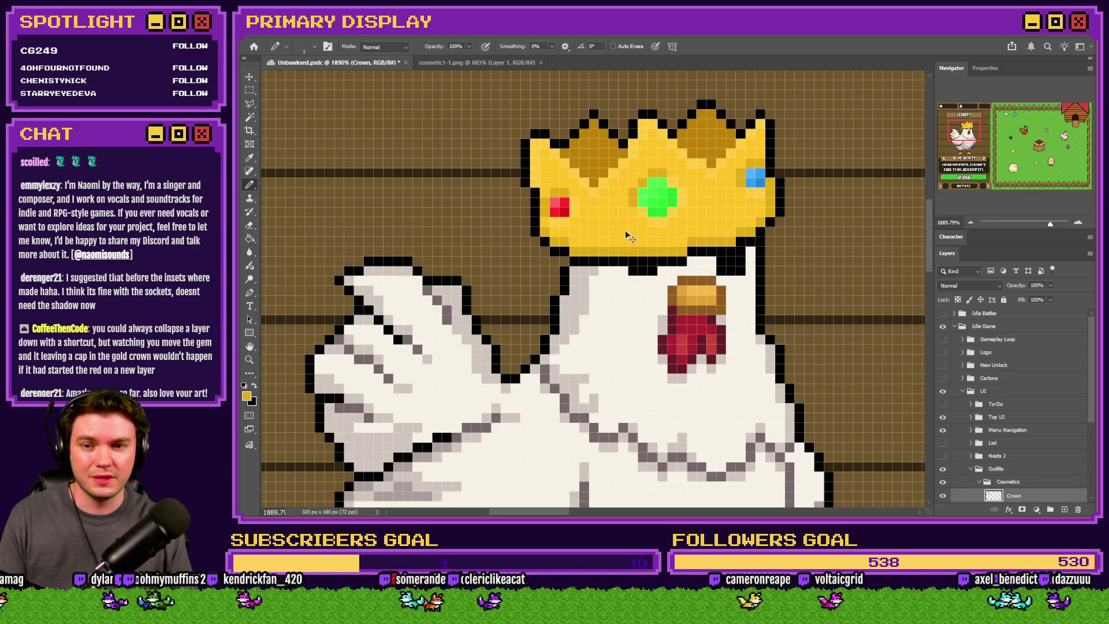
Step: Fine-tune the crown left, right, up and down until it sits snugly on the head
scroll(626, 231, "down", 8)
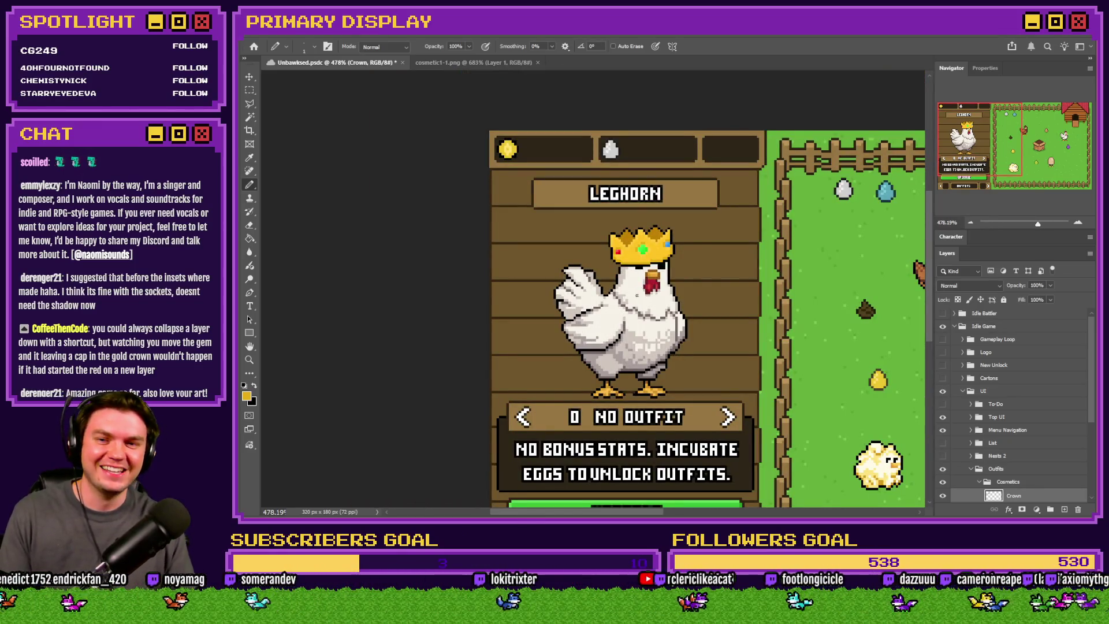
key("ctrl+Left")
key("ctrl+Left")
key("ctrl+Down")
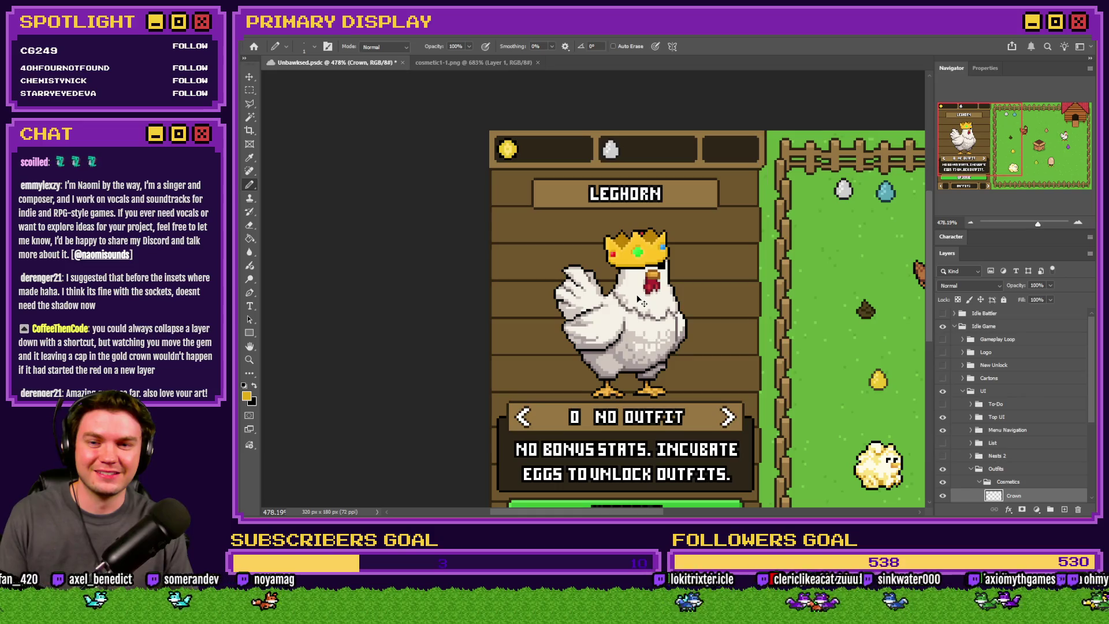
key("ctrl+Up")
key("ctrl+Up")
key("ctrl+Right")
key("ctrl+Right")
key("ctrl+Down")
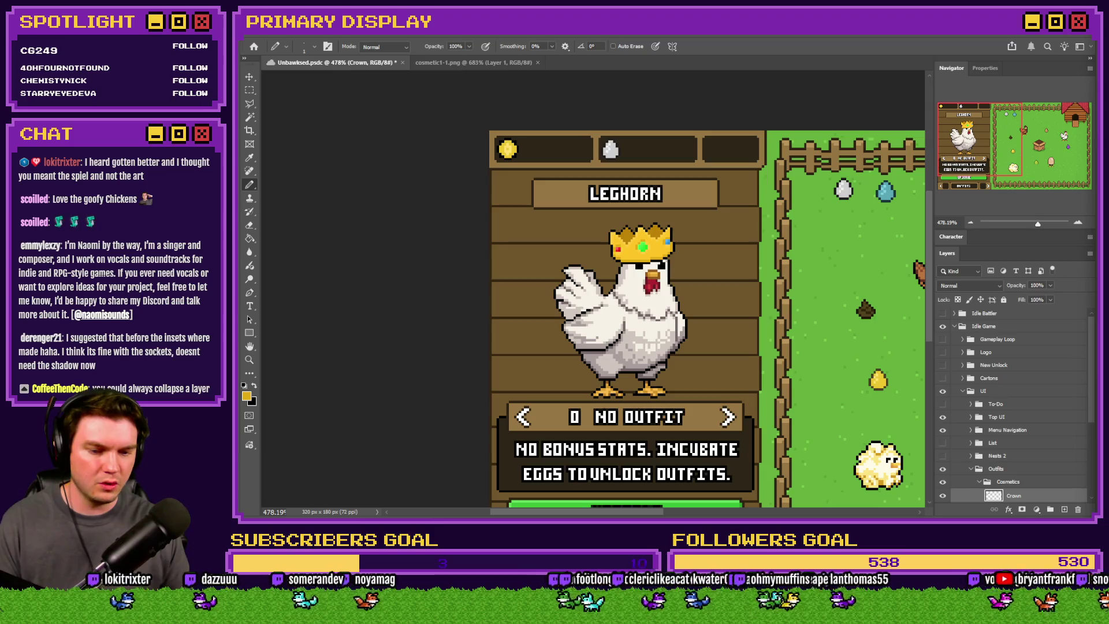
Step: Switch to the browser and open the Discord Moonwood Games #art channel
key("alt+Tab")
left_click(912, 32)
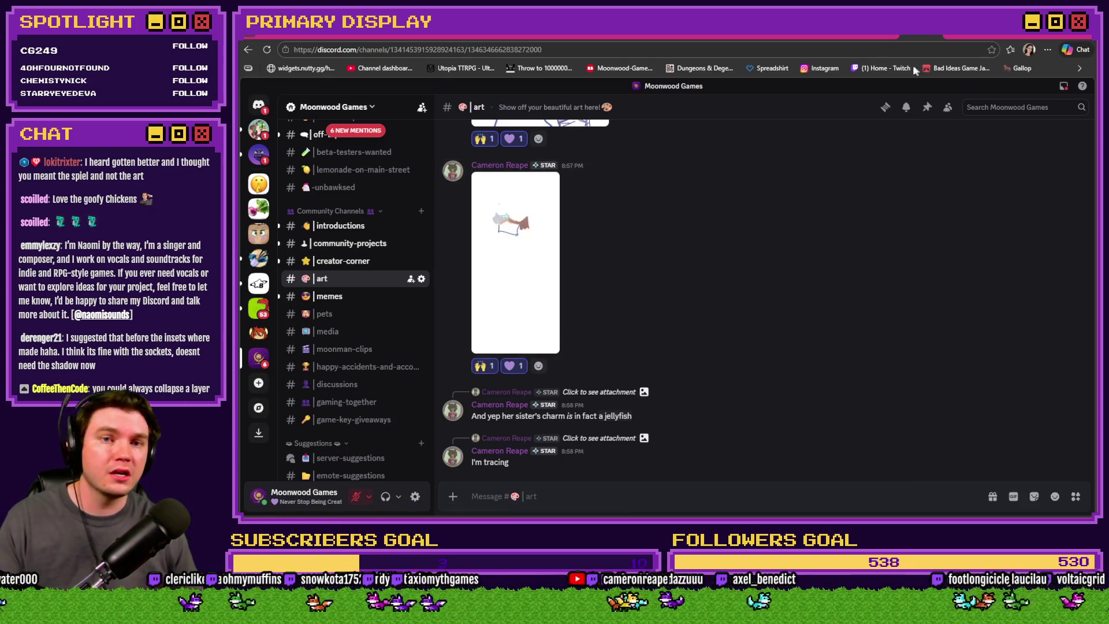
key("ctrl+Tab")
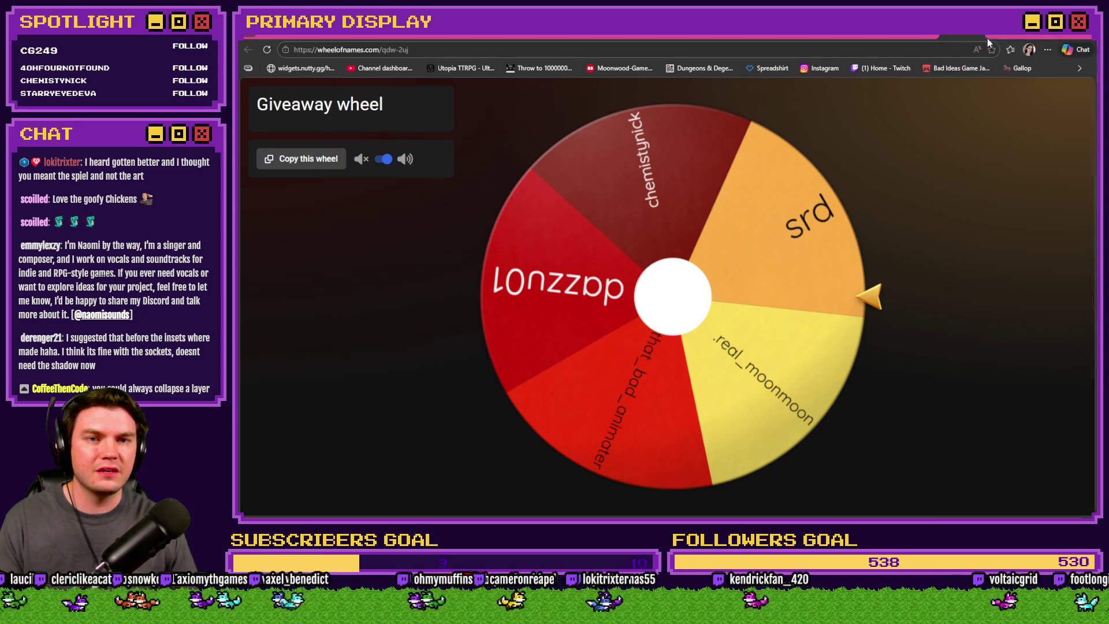
left_click(987, 38)
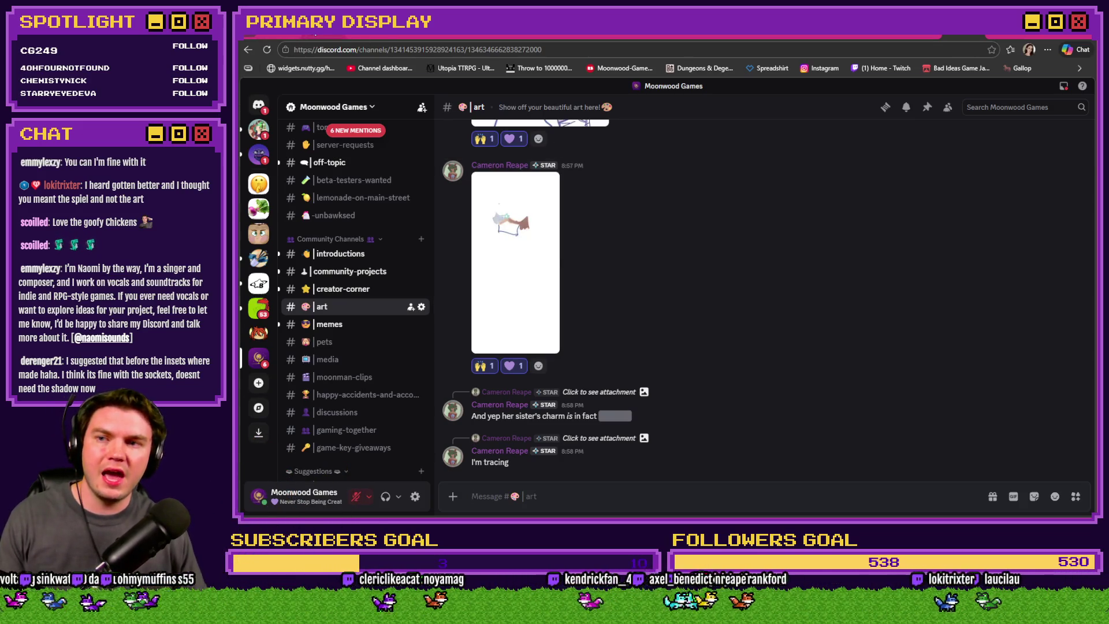
Step: Open the Bad Ideas Game Jam 2026 itch.io page from the bookmarks bar
left_click(322, 37)
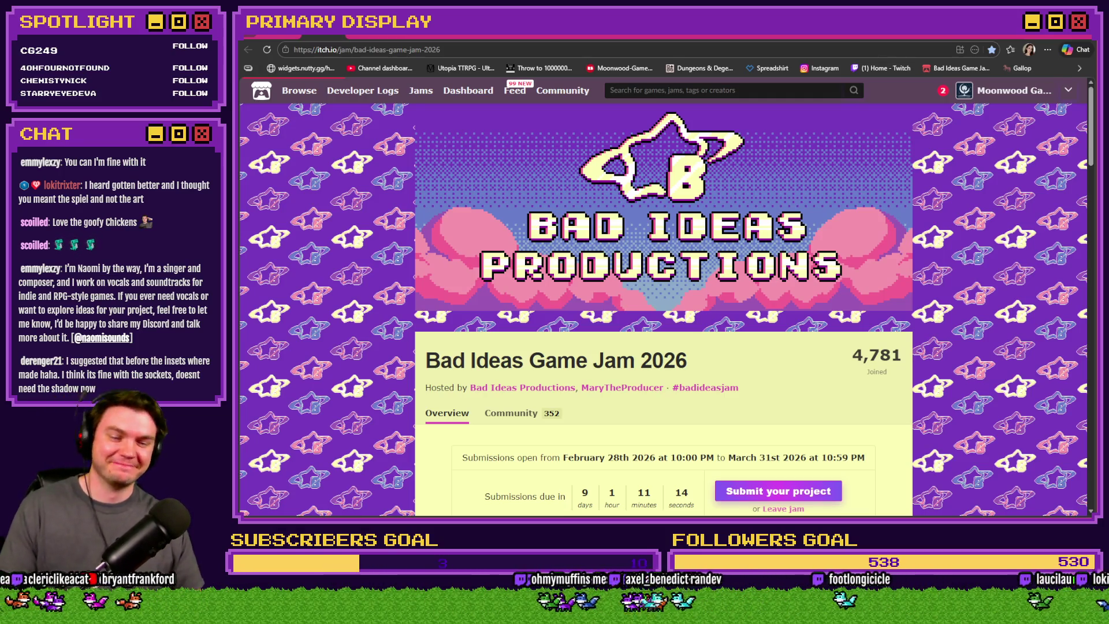
Step: Return from the browser to the Photoshop Leghorn mockup
key("alt+Tab")
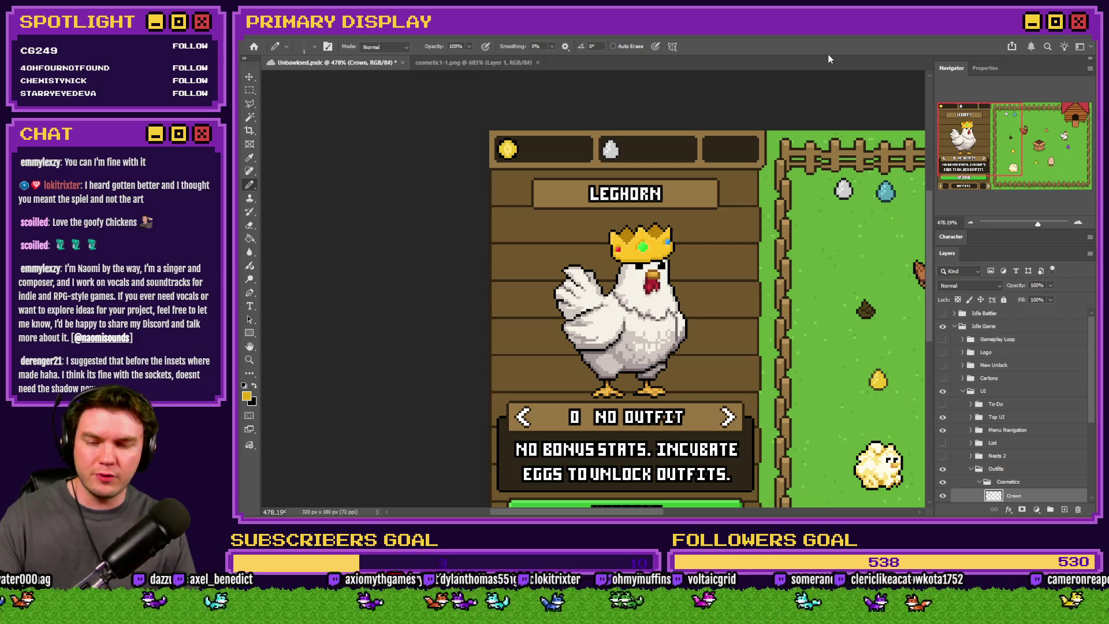
Step: Pan the canvas right with the Navigator to show the chicken yard and henhouse
left_click(1023, 148)
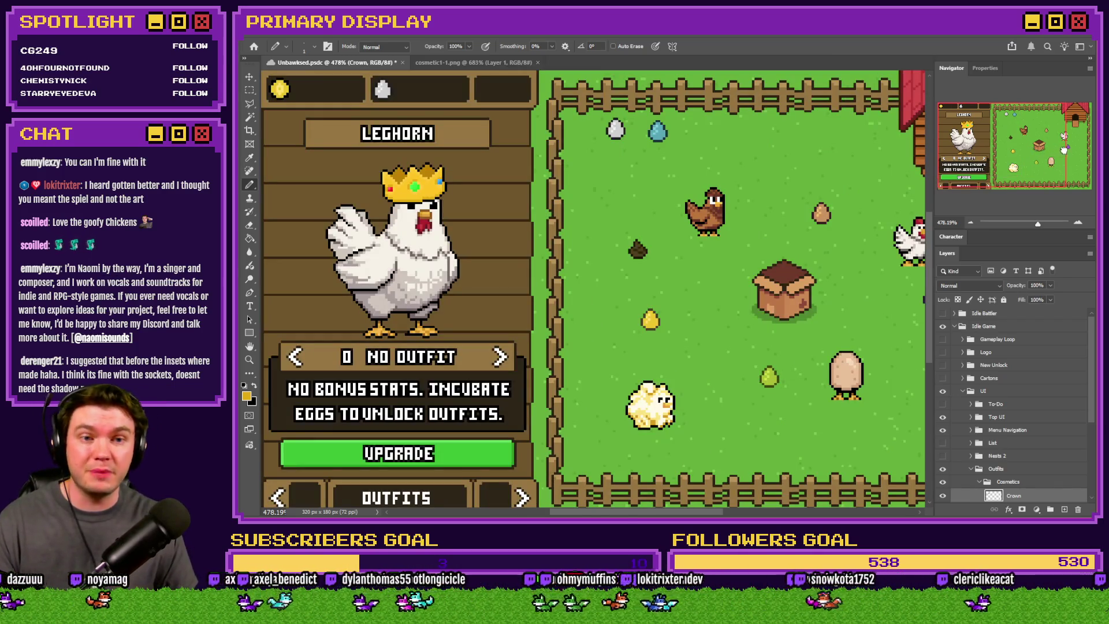
left_click(1065, 149)
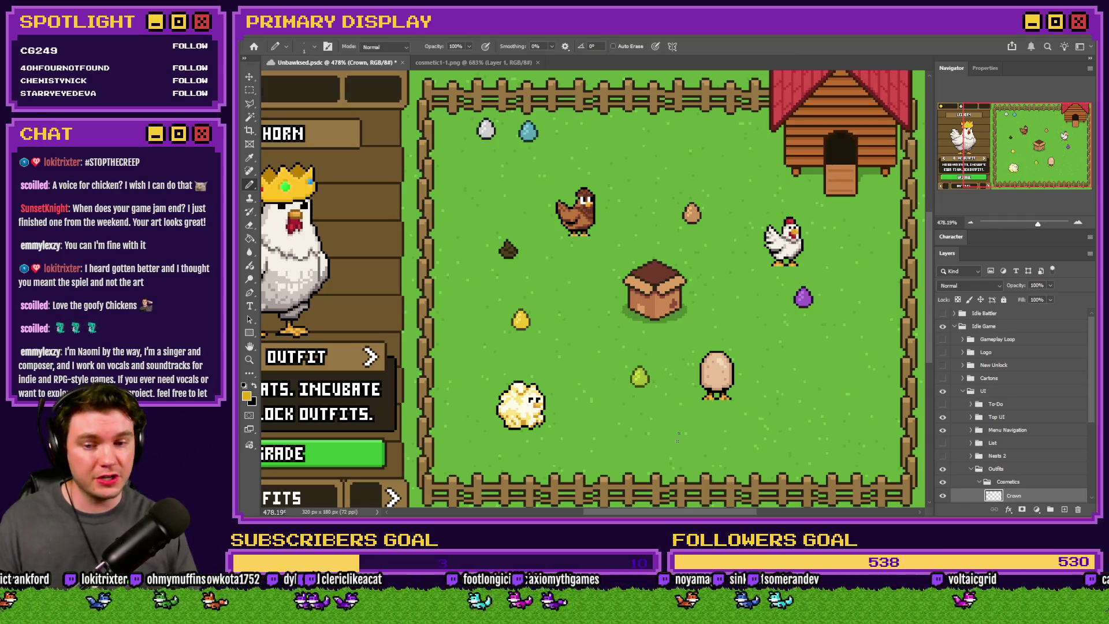
Step: Drag the horizontal scrollbar left to show the whole Leghorn outfit panel again
left_click_drag(693, 514, 651, 515)
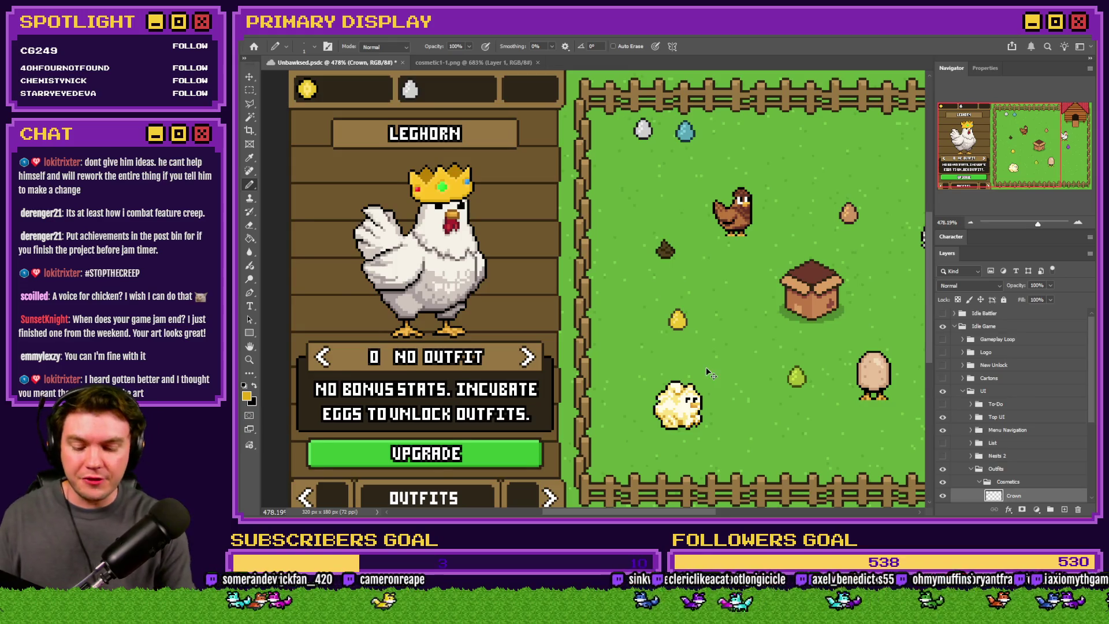
Step: Zoom out and make the Idle Battler group visible to reveal the LEVEL 1-1 panel
scroll(706, 372, "down", 2)
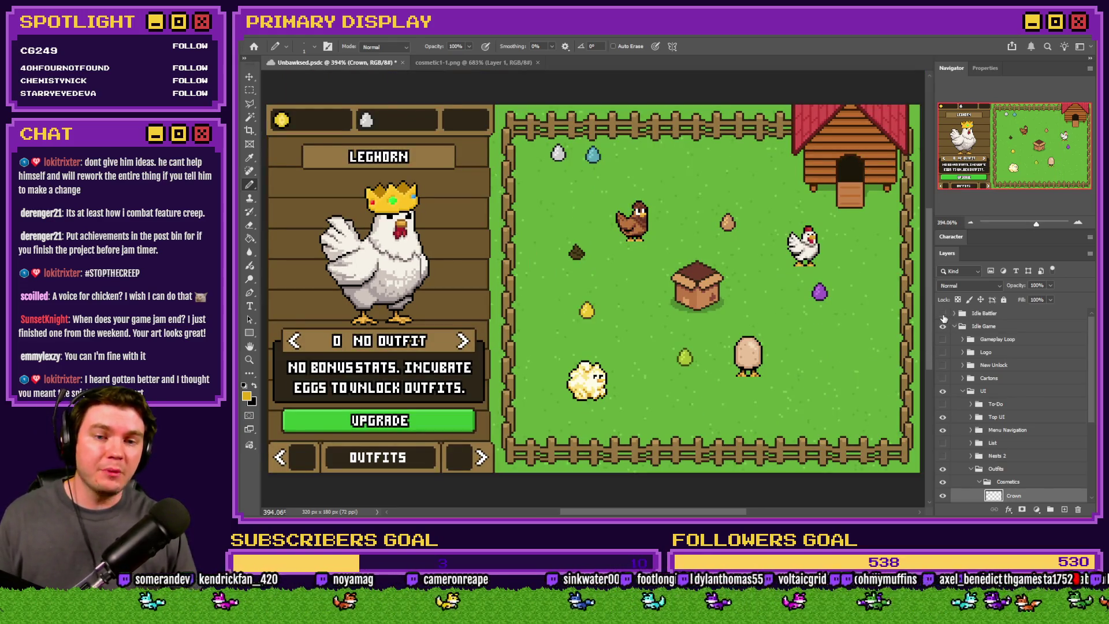
left_click(943, 313)
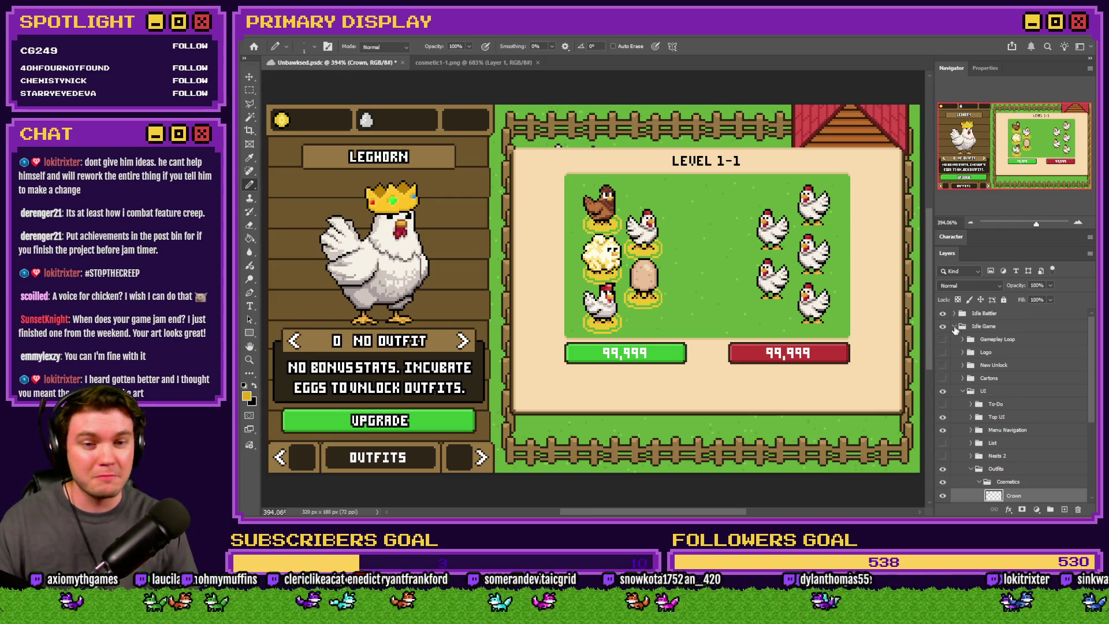
Step: Hide the Idle Battler group, zoom in on the chicken, and switch to the itch.io jam page
left_click(942, 313)
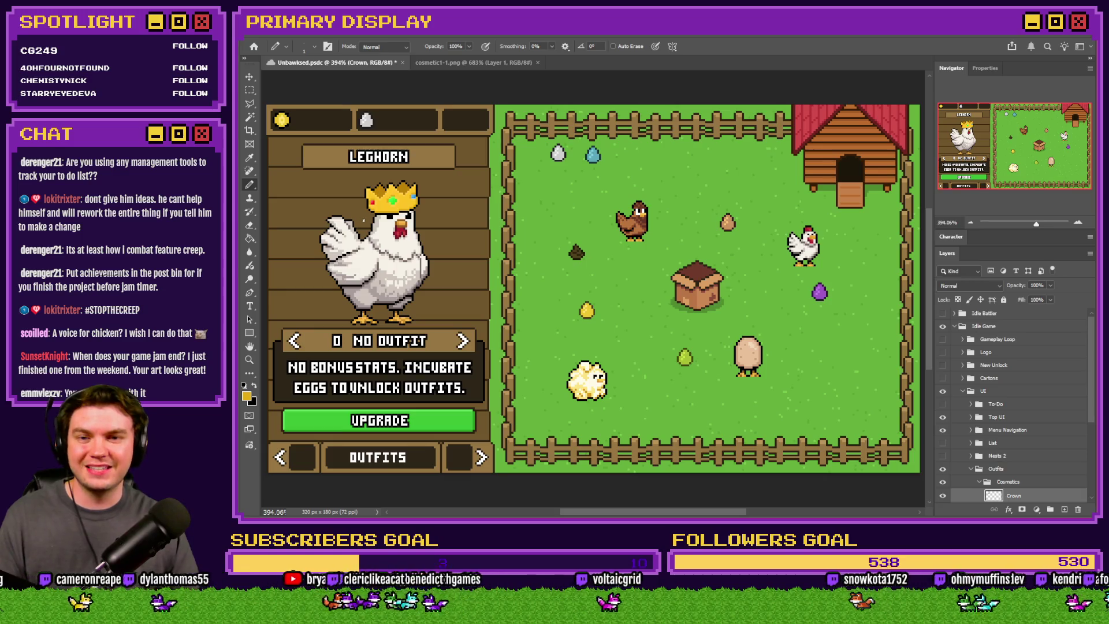
scroll(370, 214, "up", 3)
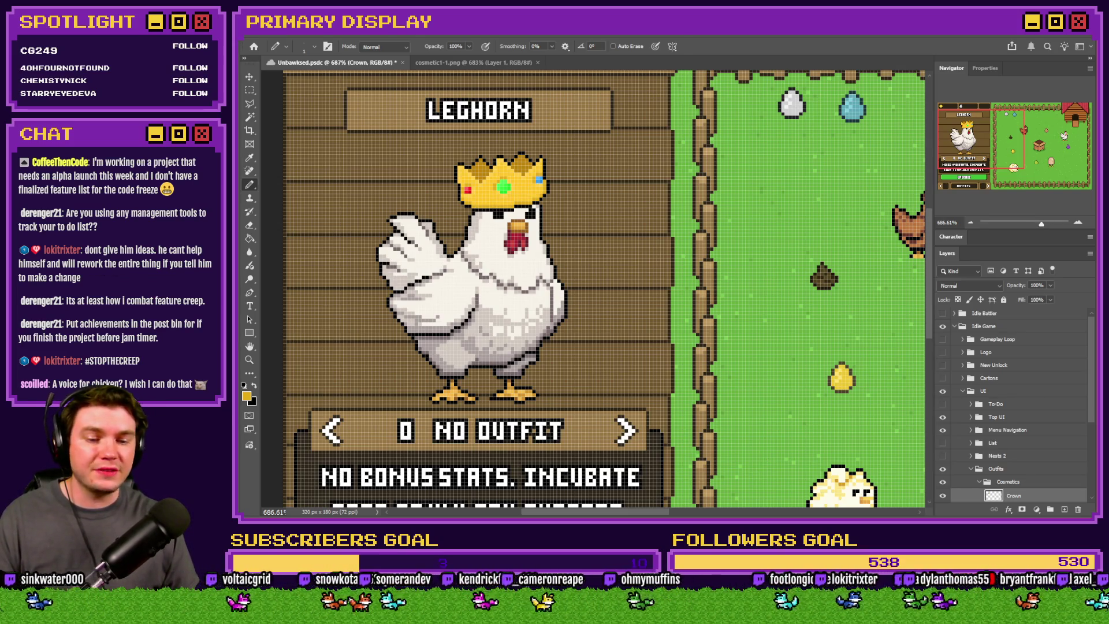
key("alt+Tab")
scroll(665, 297, "down", 1)
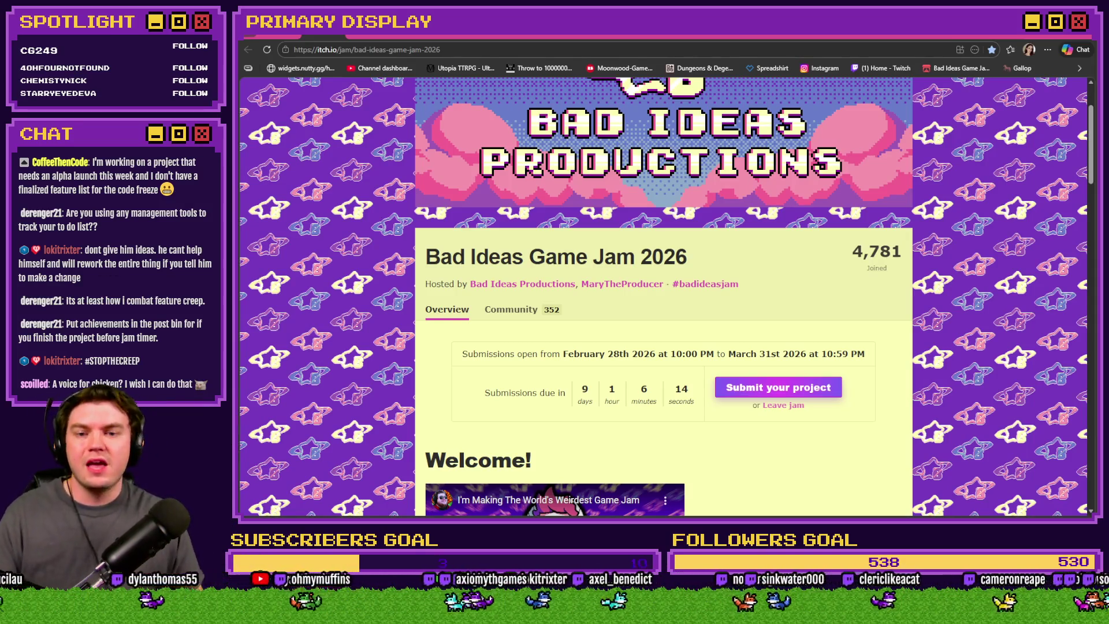
Step: Check the March 31st 10:59 PM submission deadline, then return to Photoshop
left_click_drag(821, 354, 866, 354)
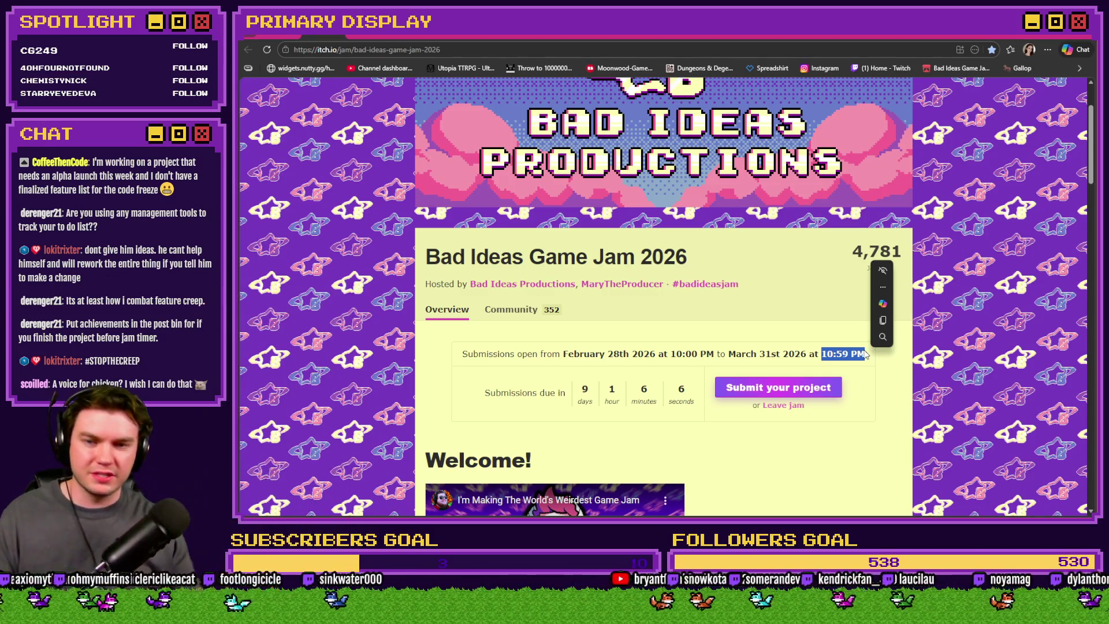
left_click(954, 382)
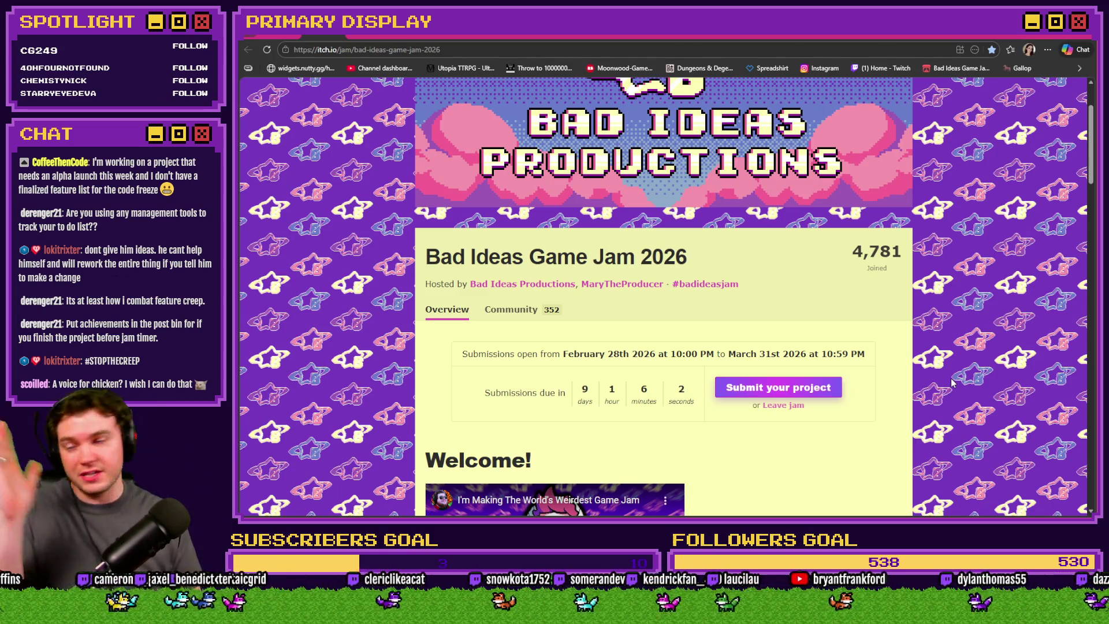
key("alt+Tab")
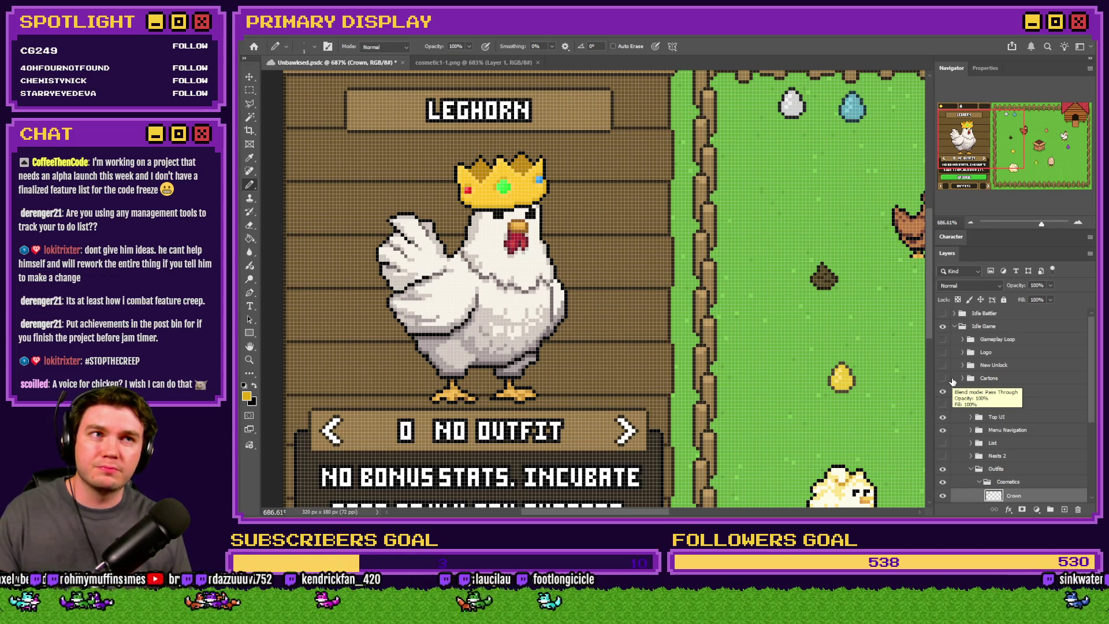
Step: Save Unbawksed.psdc, then bring up the Tomb of Vercilias Trello board in the browser
key("ctrl+s")
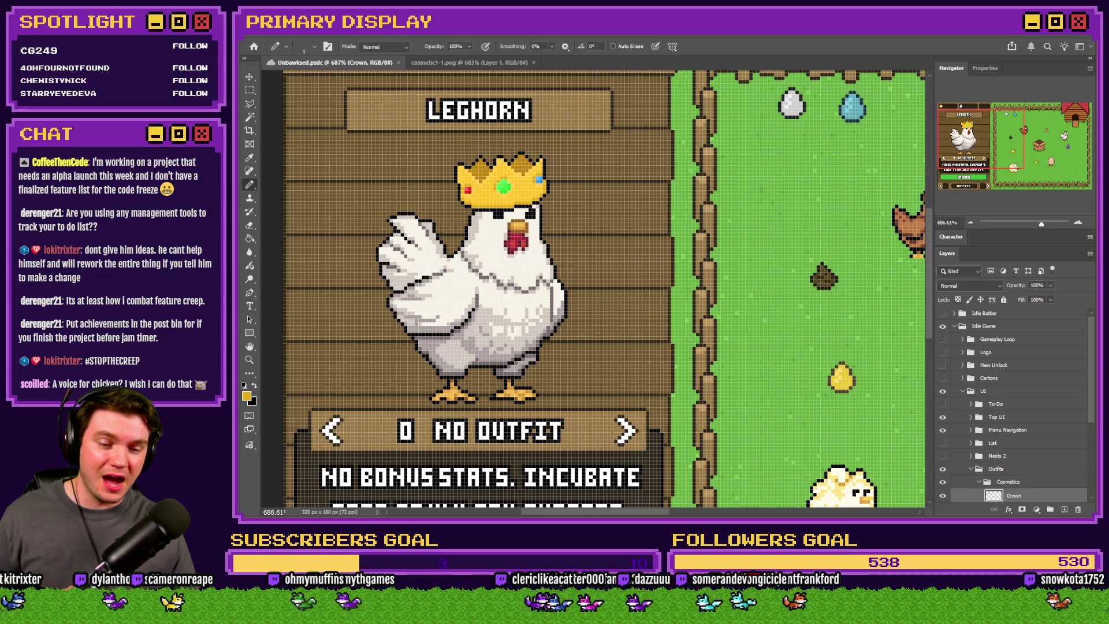
key("alt+Tab")
key("ctrl+Tab")
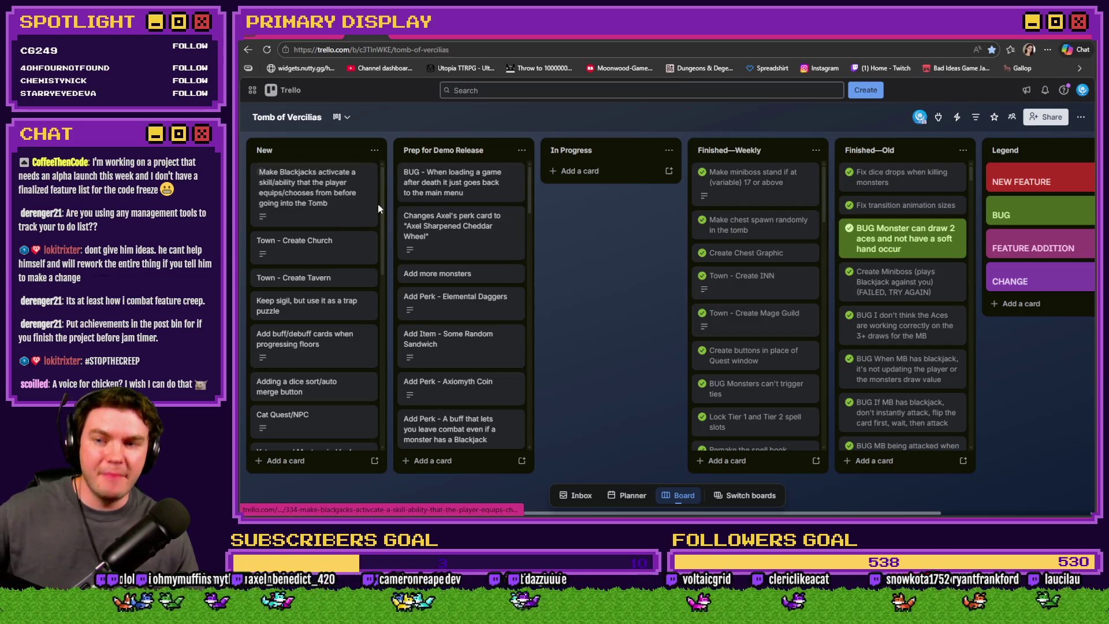
Step: Look through the Finished—Weekly and Finished—Old Trello lists, then return to the Photoshop Leghorn mockup
mouse_move(380, 204)
left_mouse_down()
mouse_move(382, 299)
mouse_move(393, 209)
left_mouse_up()
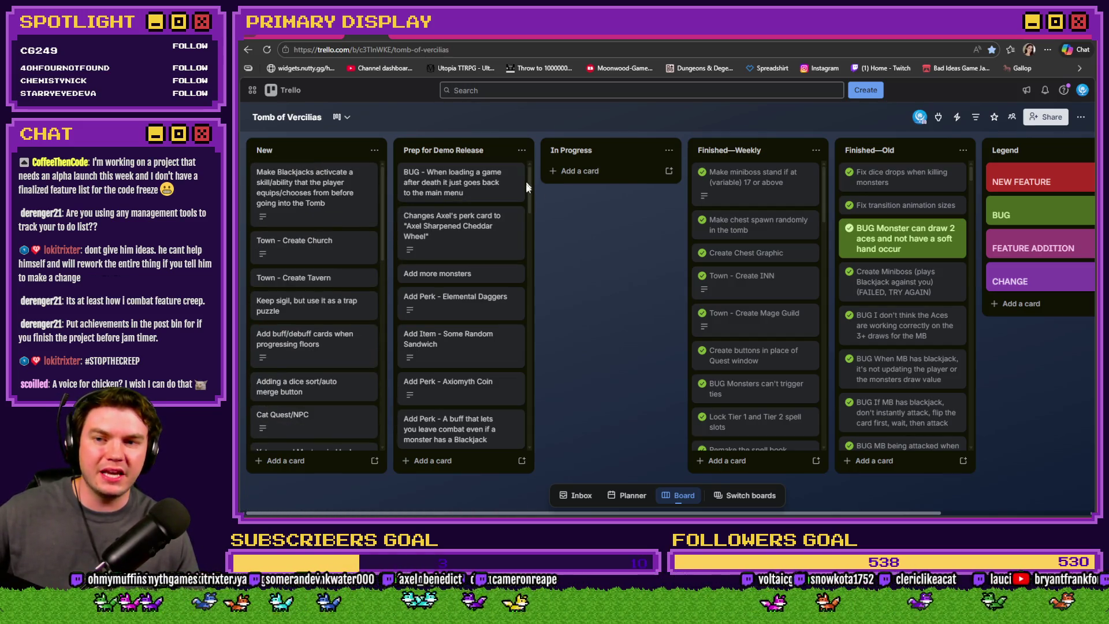
scroll(528, 192, "down", 2)
scroll(528, 192, "up", 2)
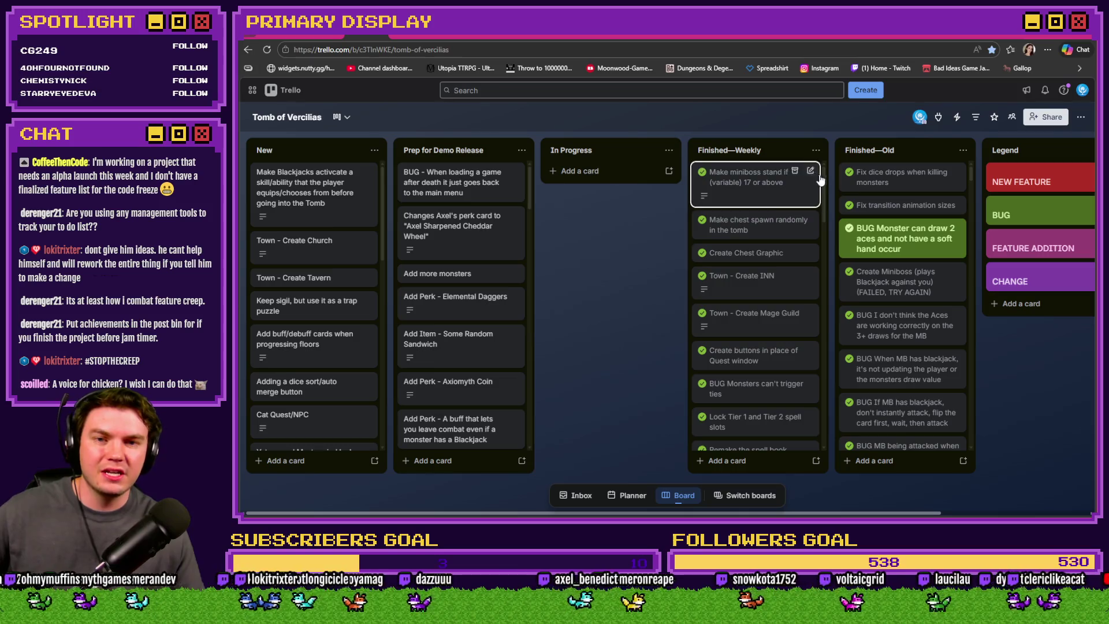
scroll(812, 174, "down", 5)
scroll(902, 375, "down", 10)
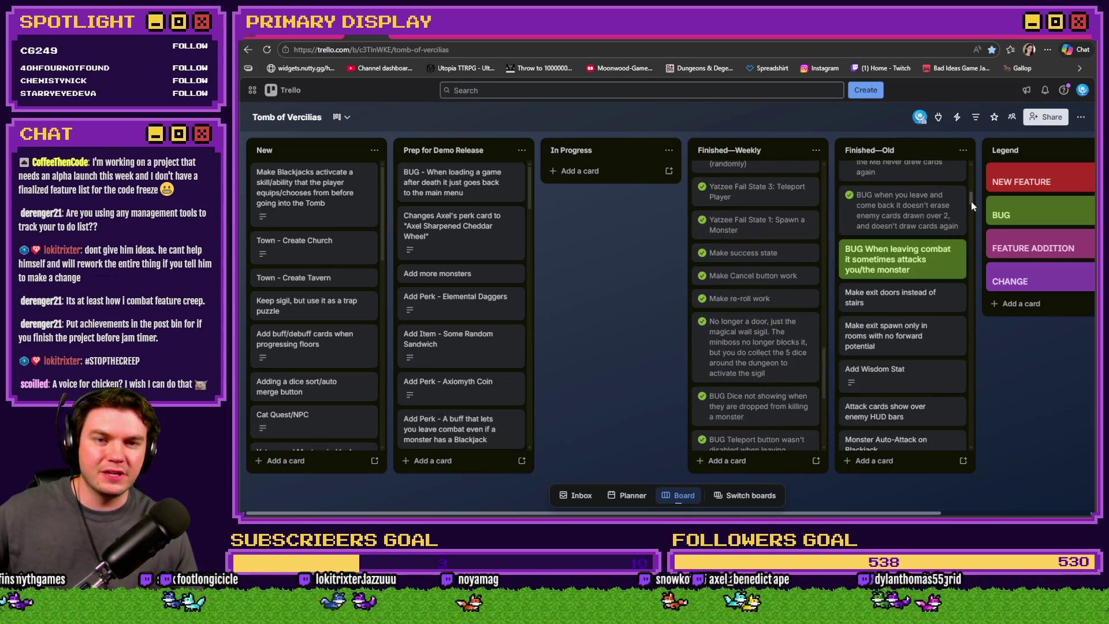
scroll(969, 425, "down", 10)
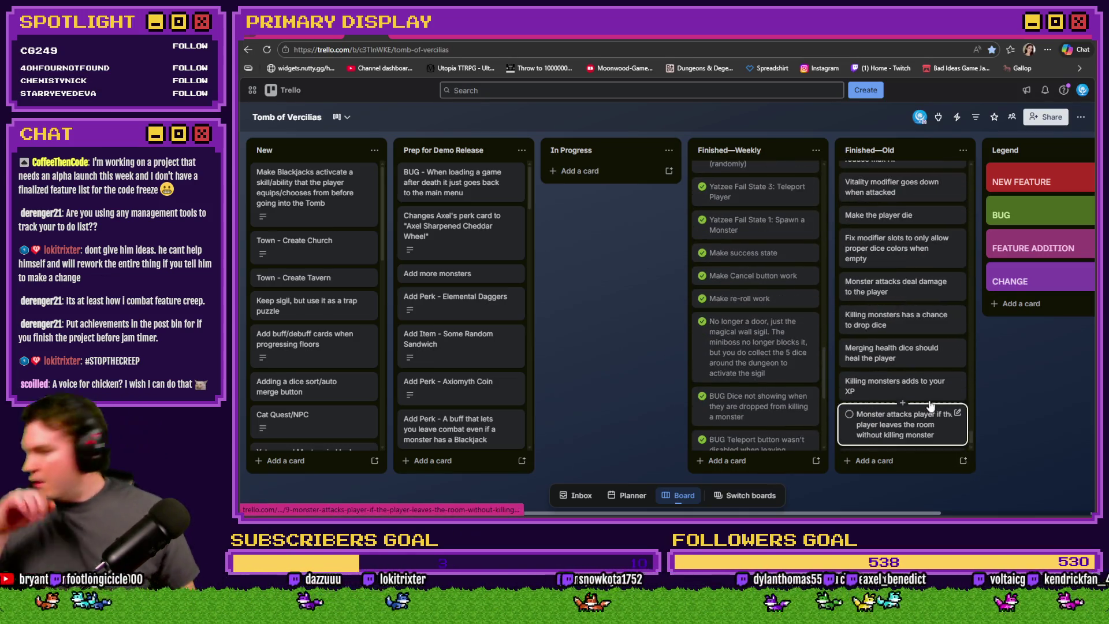
left_click_drag(971, 438, 979, 154)
left_click_drag(824, 352, 824, 178)
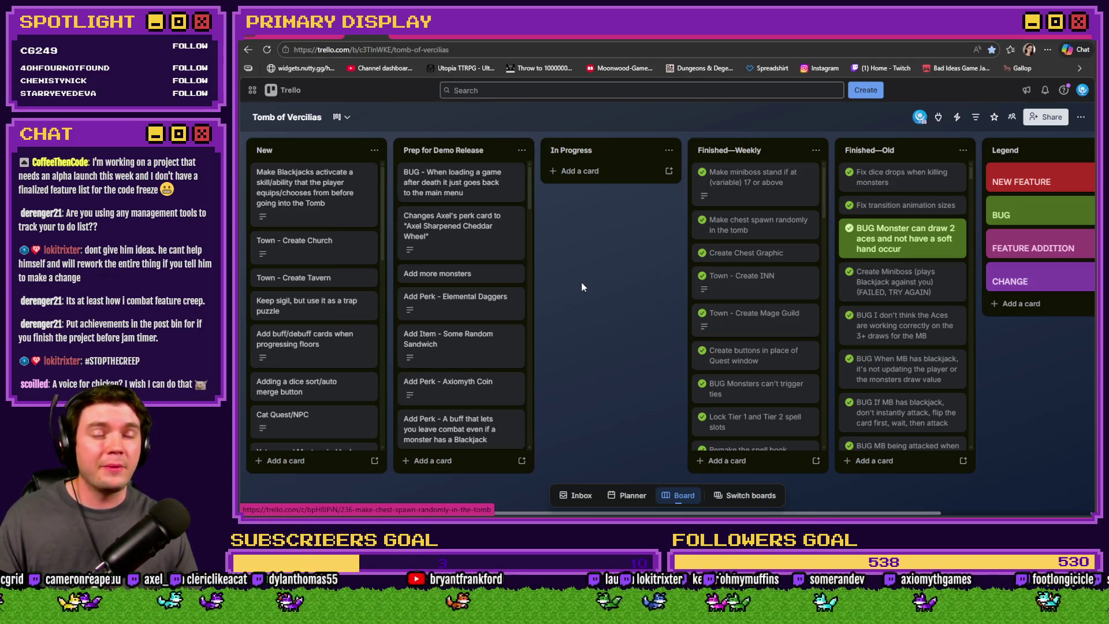
key("alt+Tab")
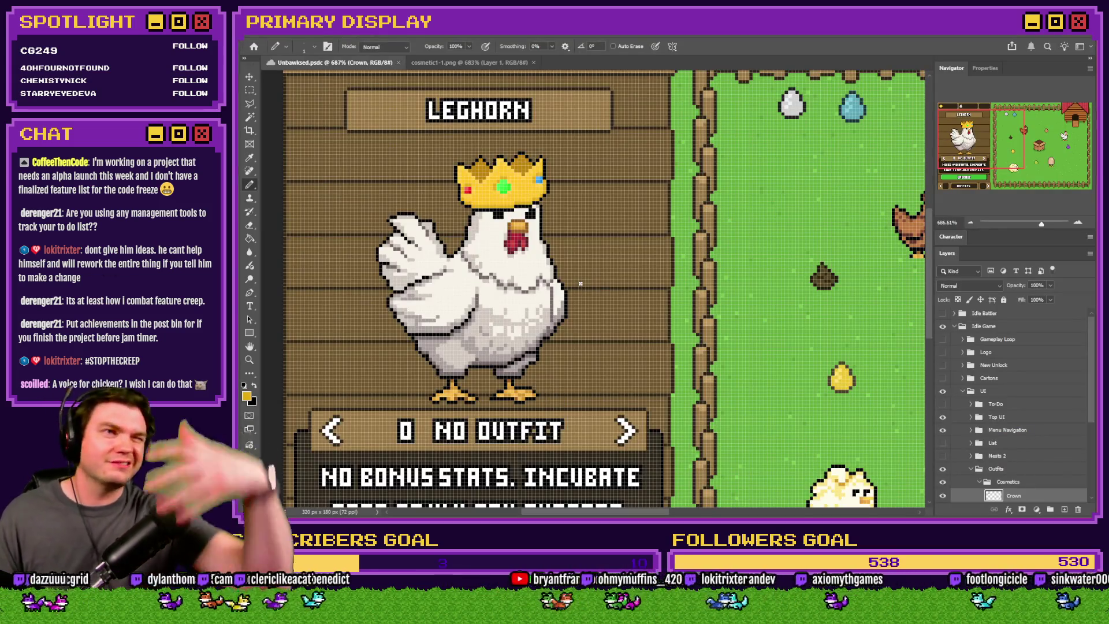
Step: Fit the whole canvas on screen and make the Gameplay Loop group's notes visible
key("ctrl+0")
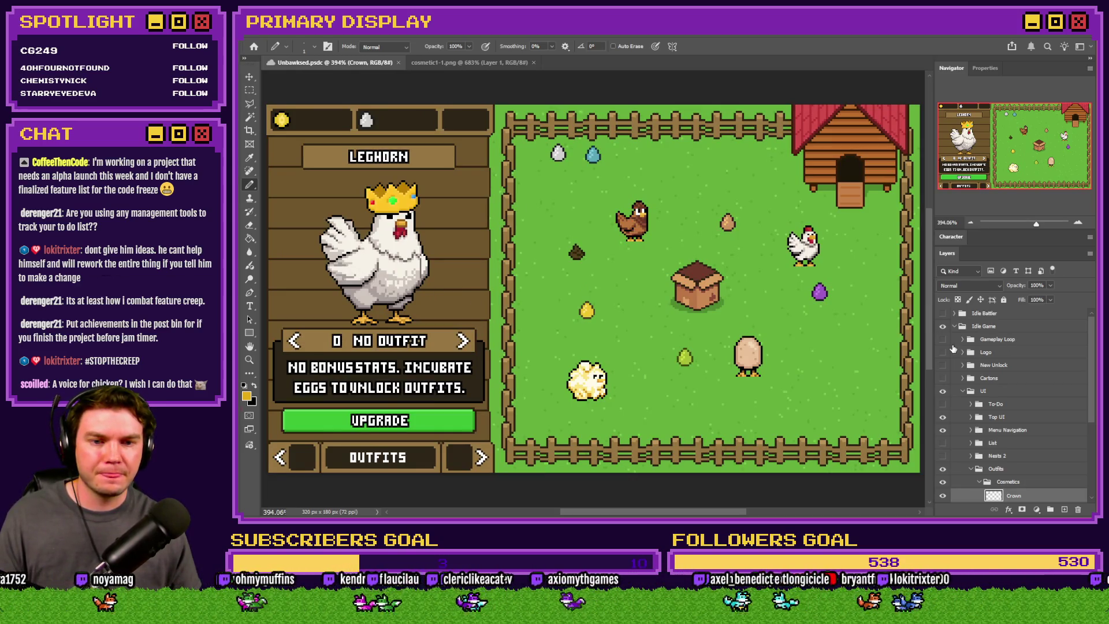
left_click(943, 339)
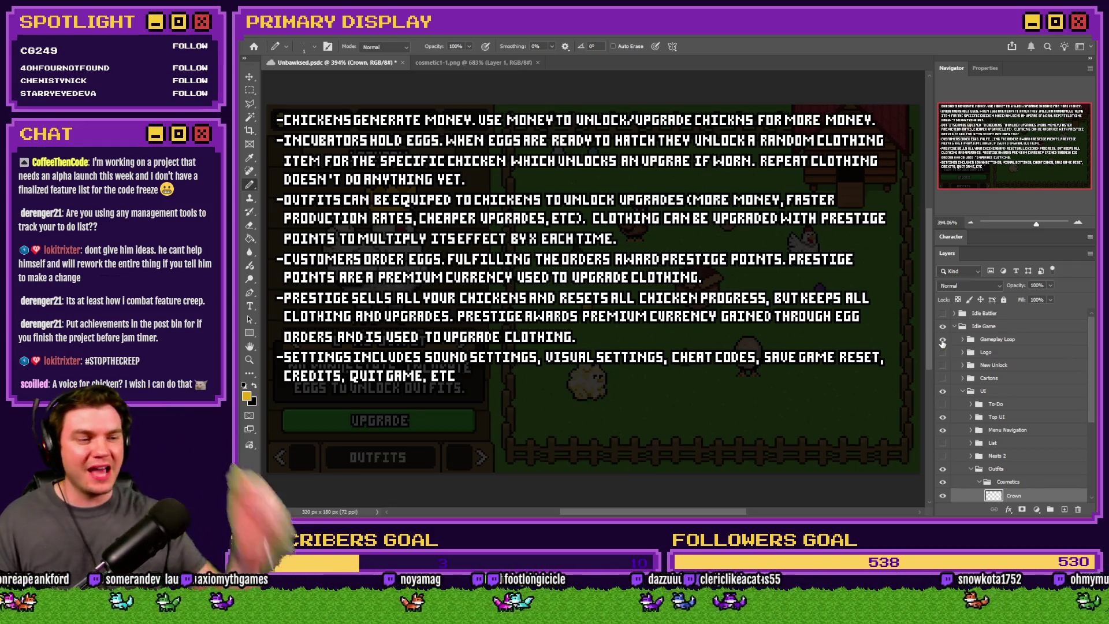
Step: Hide the Gameplay Loop notes and switch to Discord's Moonwood Games #art channel in the browser
left_click(943, 341)
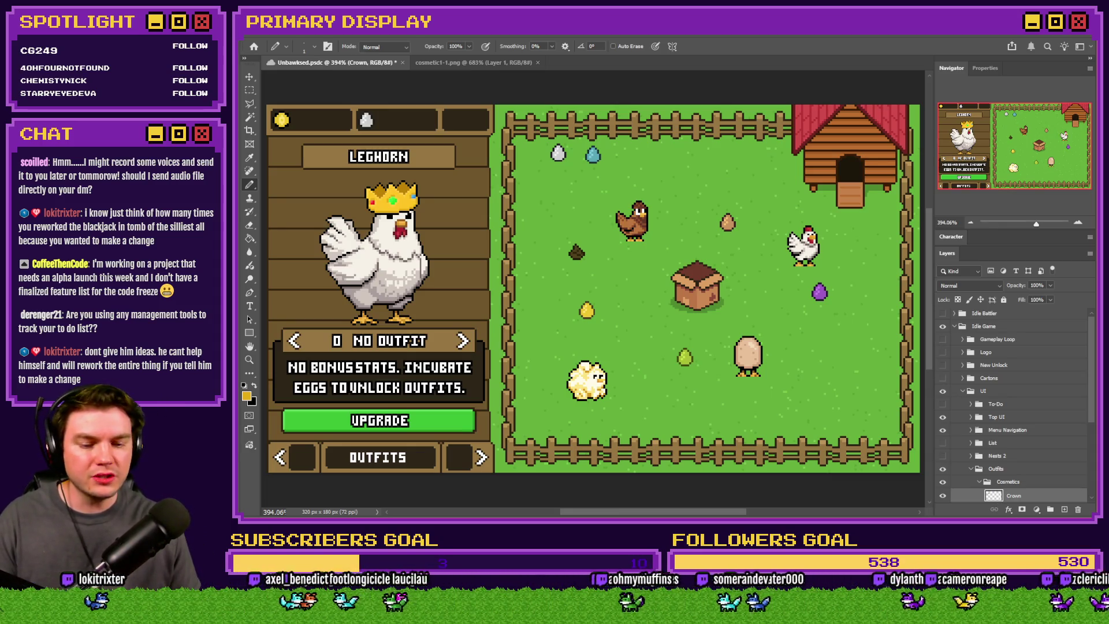
key("alt+Tab")
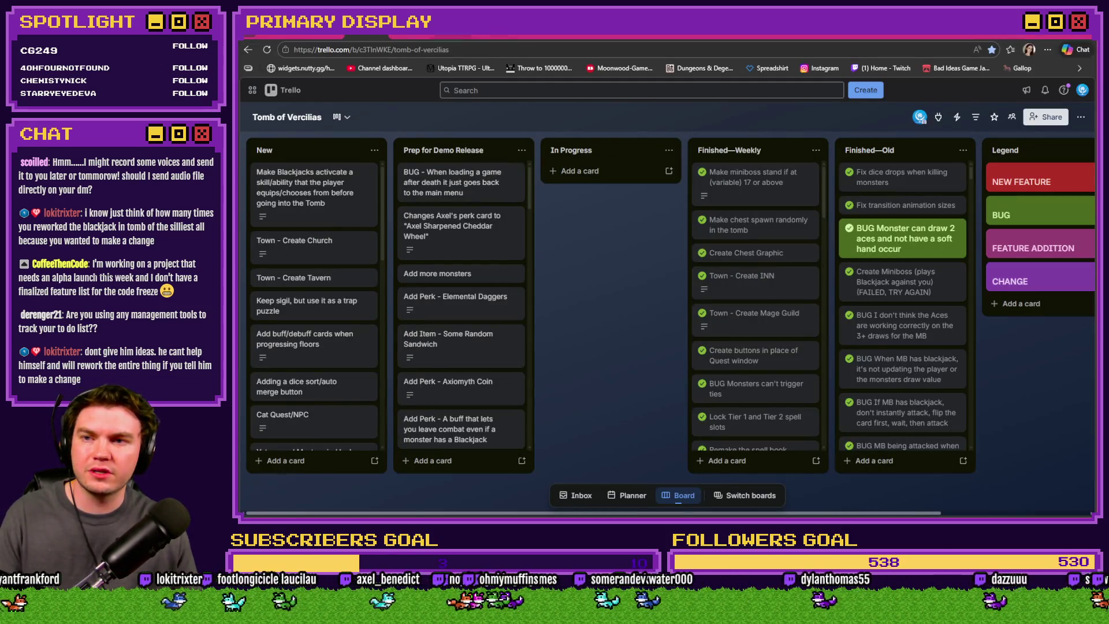
left_click(937, 34)
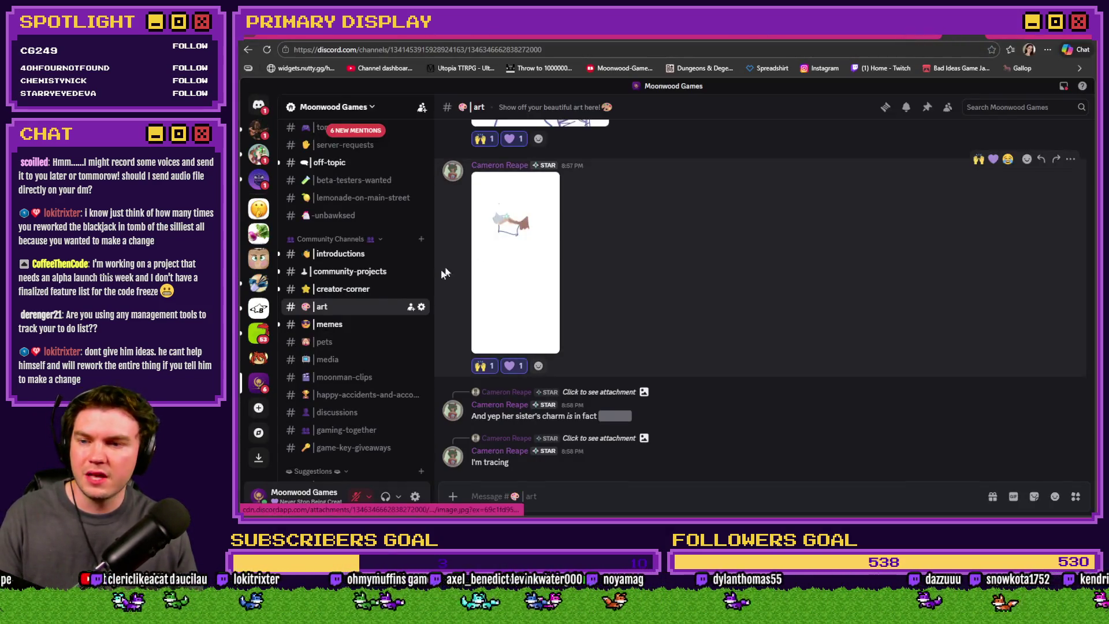
Step: Read back through the #-unbawksed channel history, then switch to the Bad Ideas Game Jam 2026 tab
left_click(346, 217)
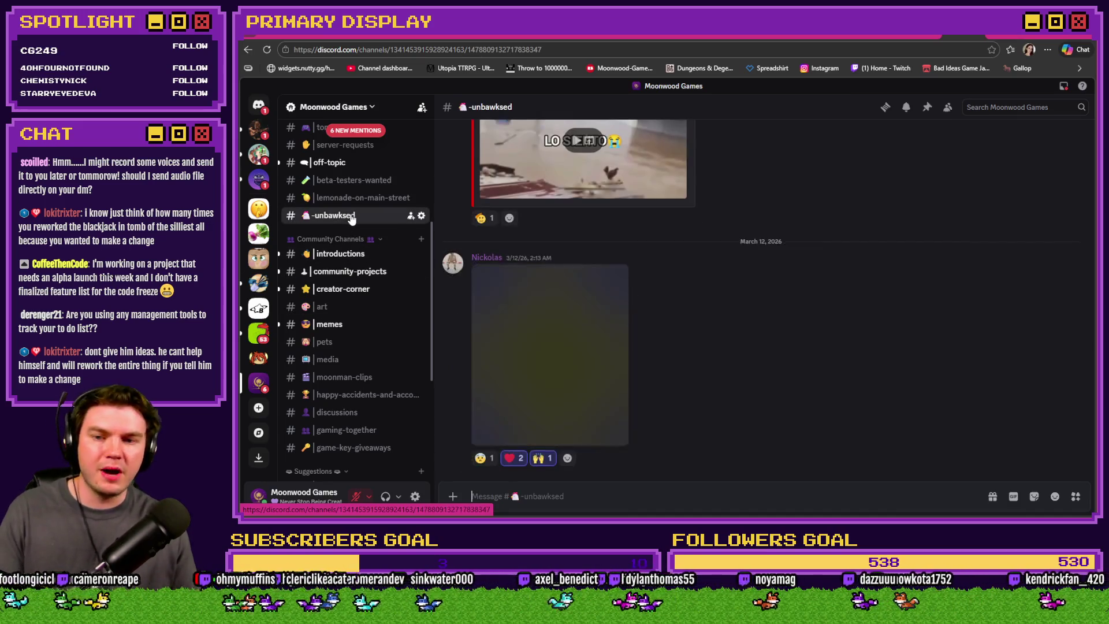
scroll(685, 308, "up", 5)
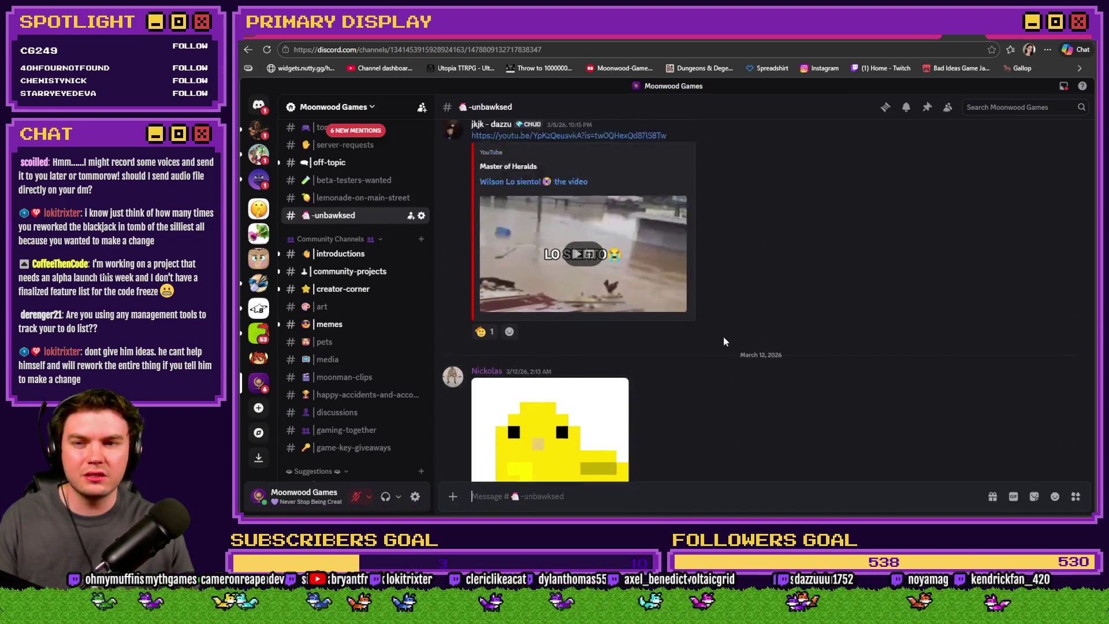
scroll(742, 350, "up", 15)
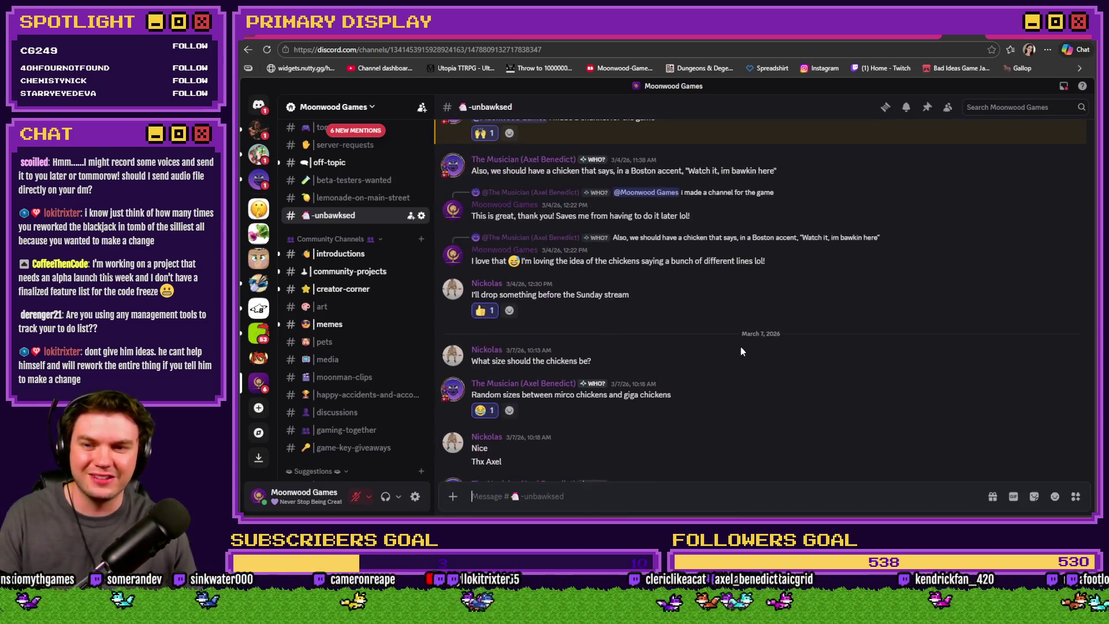
scroll(741, 348, "up", 1)
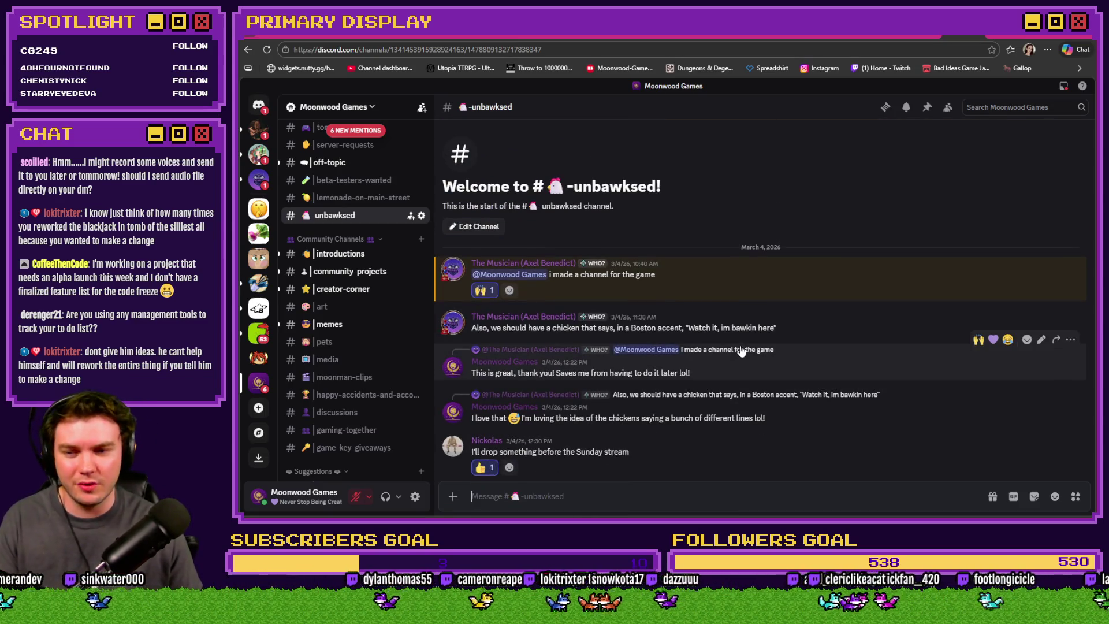
scroll(741, 353, "down", 20)
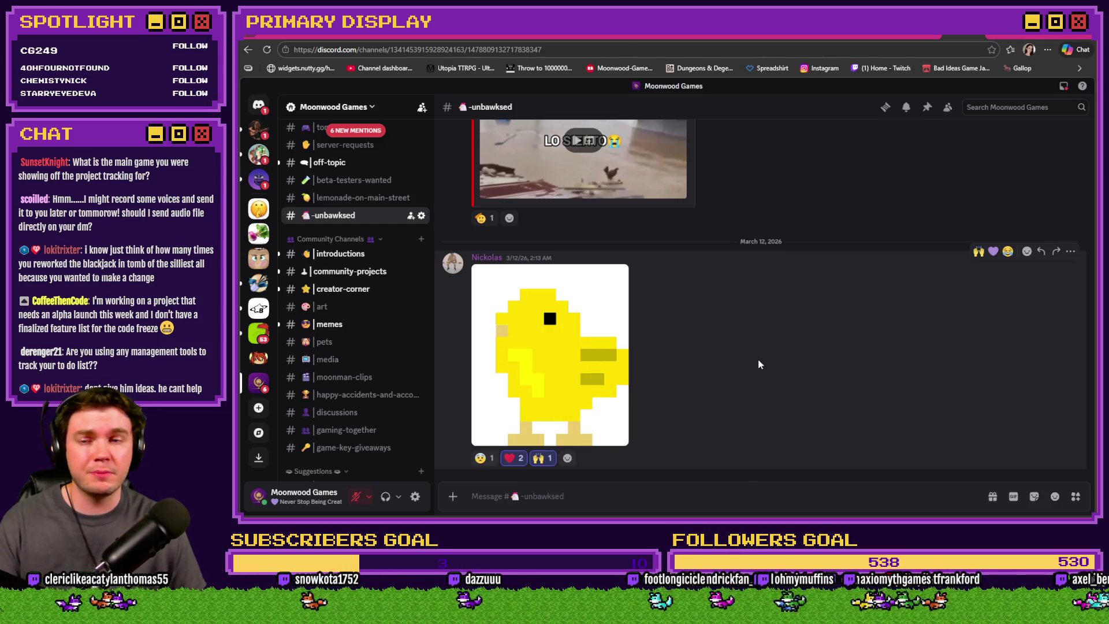
key("ctrl+Tab")
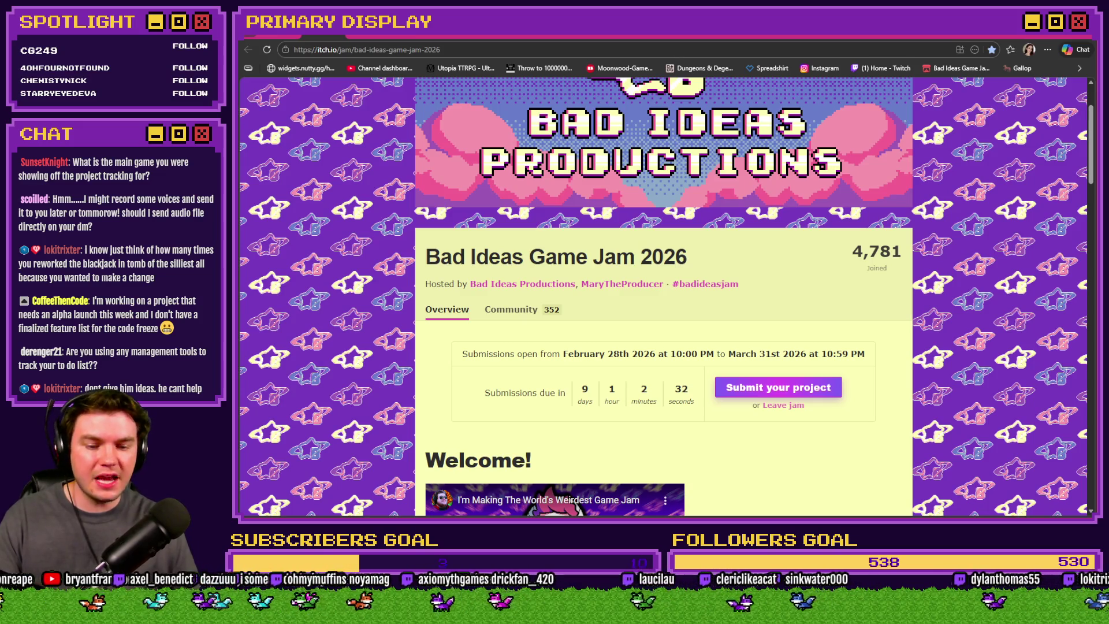
Step: Cycle past File Explorer and the jam page to the Tomb of Vercilias playtest's perk card screen
key("alt+Tab")
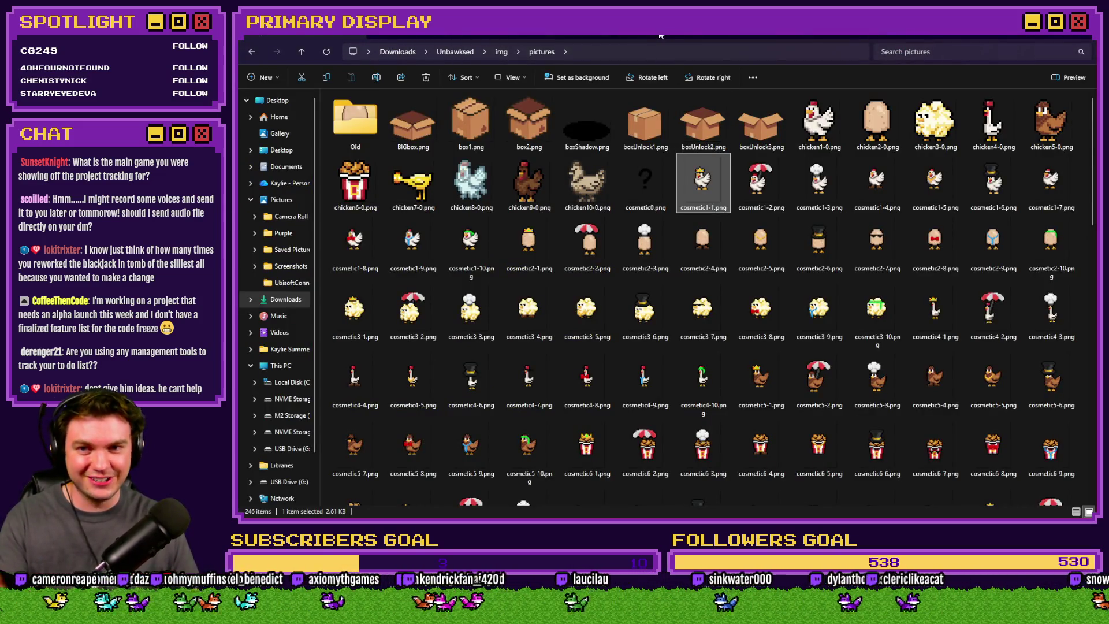
key("alt+Tab")
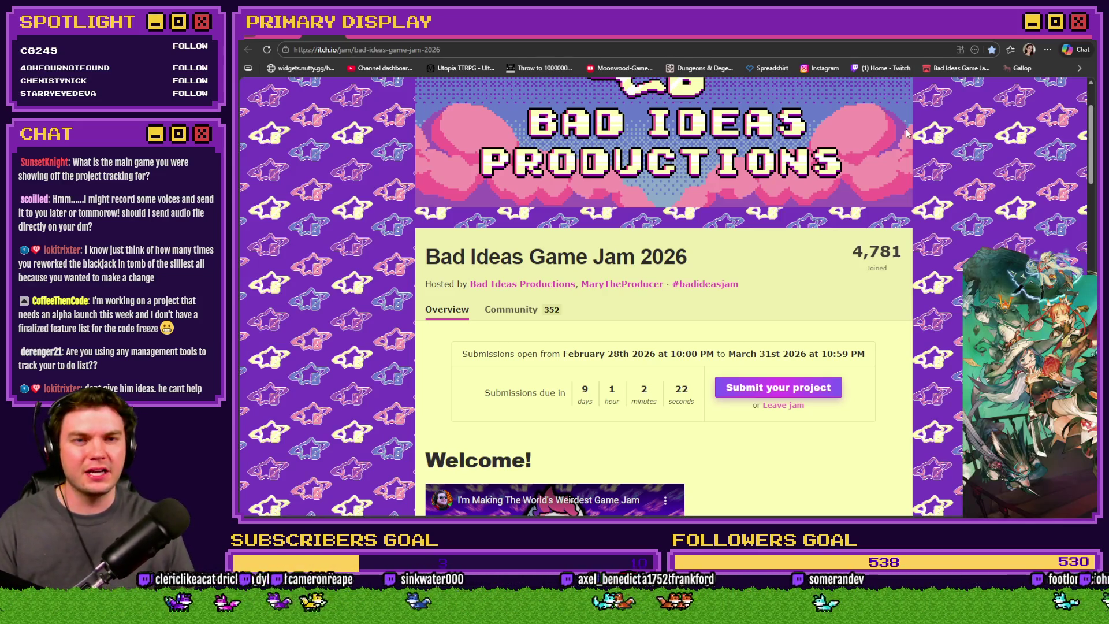
key("alt+Tab")
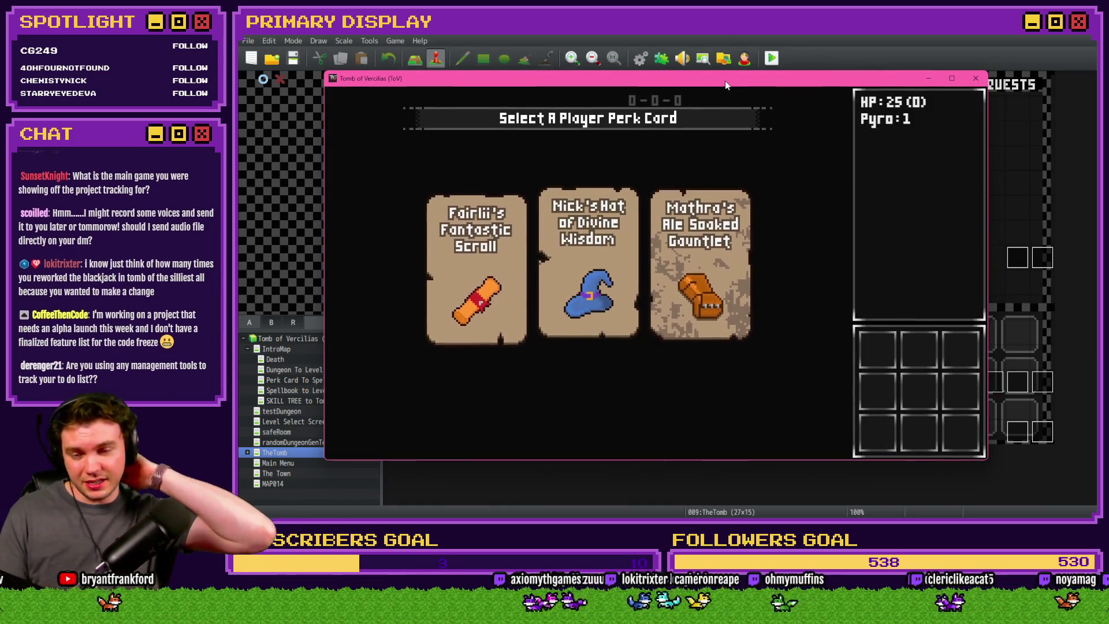
Step: Take the Mathra's Ale Soaked Gauntlet perk and step forward into the next dungeon tile
mouse_move(719, 220)
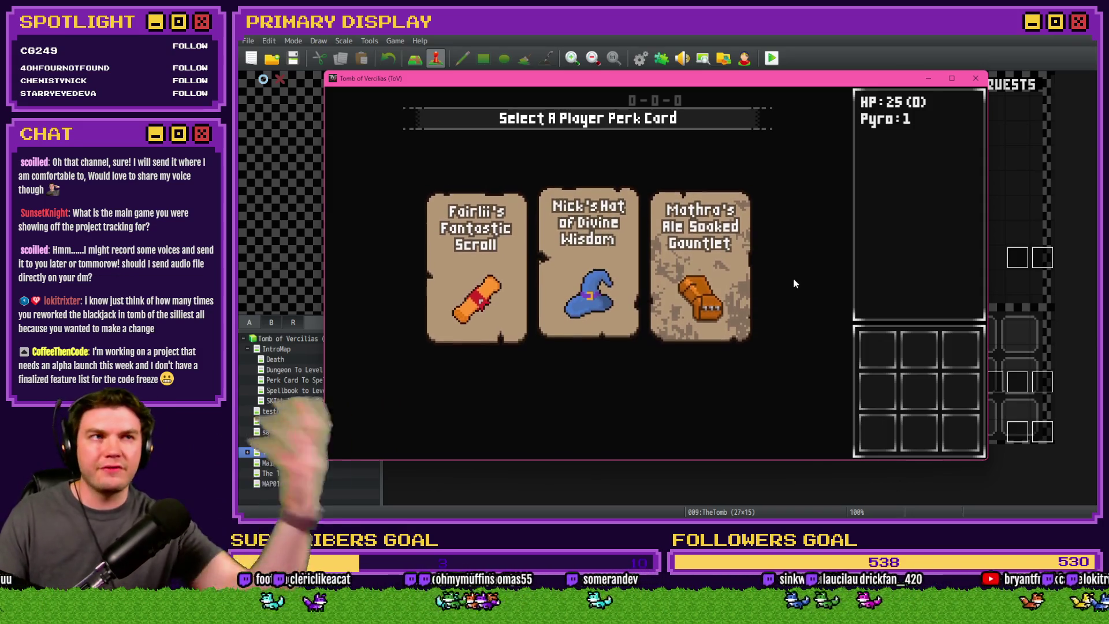
left_click(733, 288)
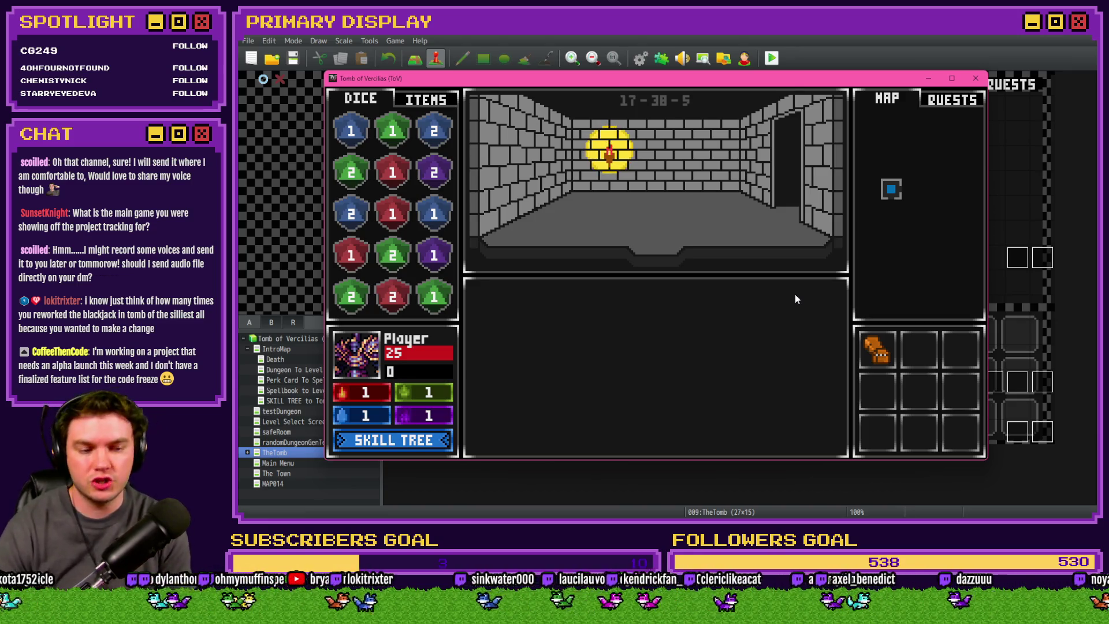
key("Up")
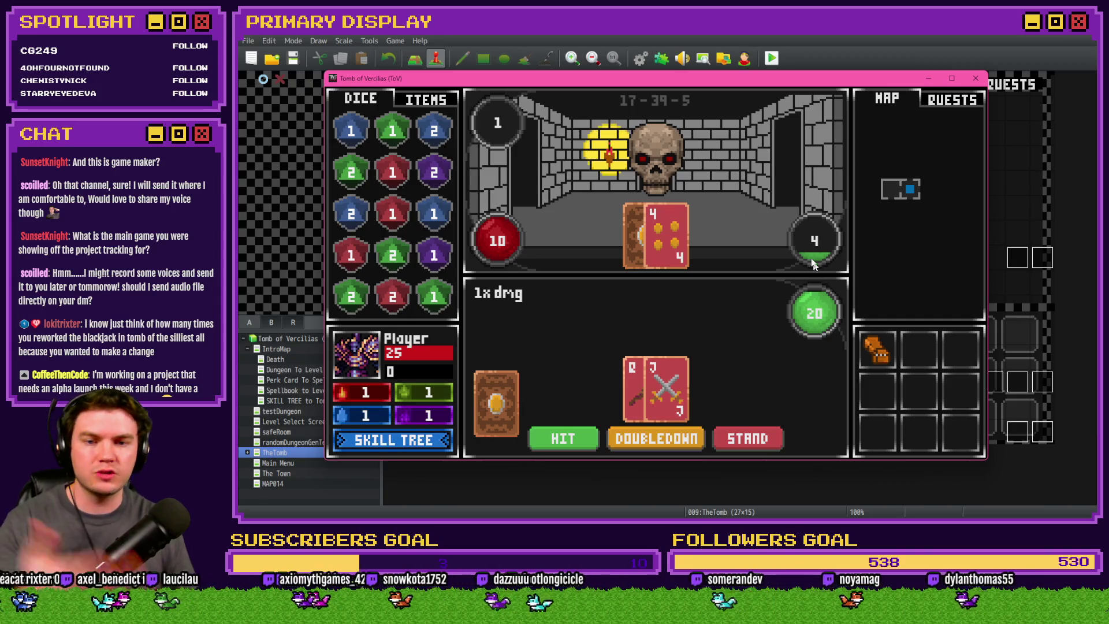
Step: In the skull blackjack fight, stand, bet evens, swap the red 1 and 3 dice, and view items
left_click(745, 439)
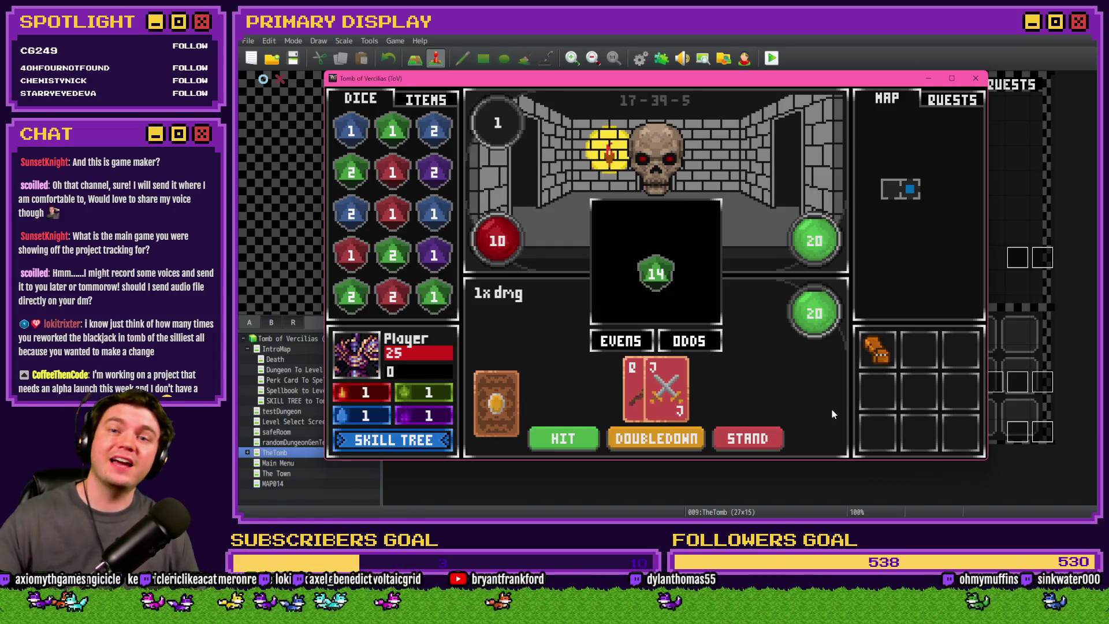
left_click(629, 345)
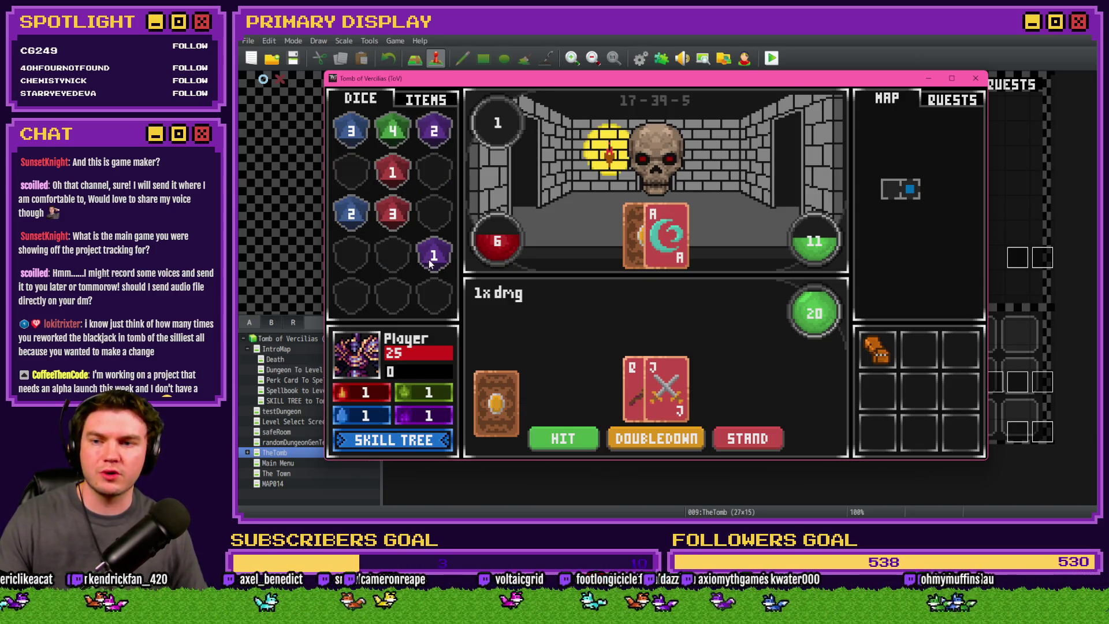
left_click_drag(386, 188, 392, 215)
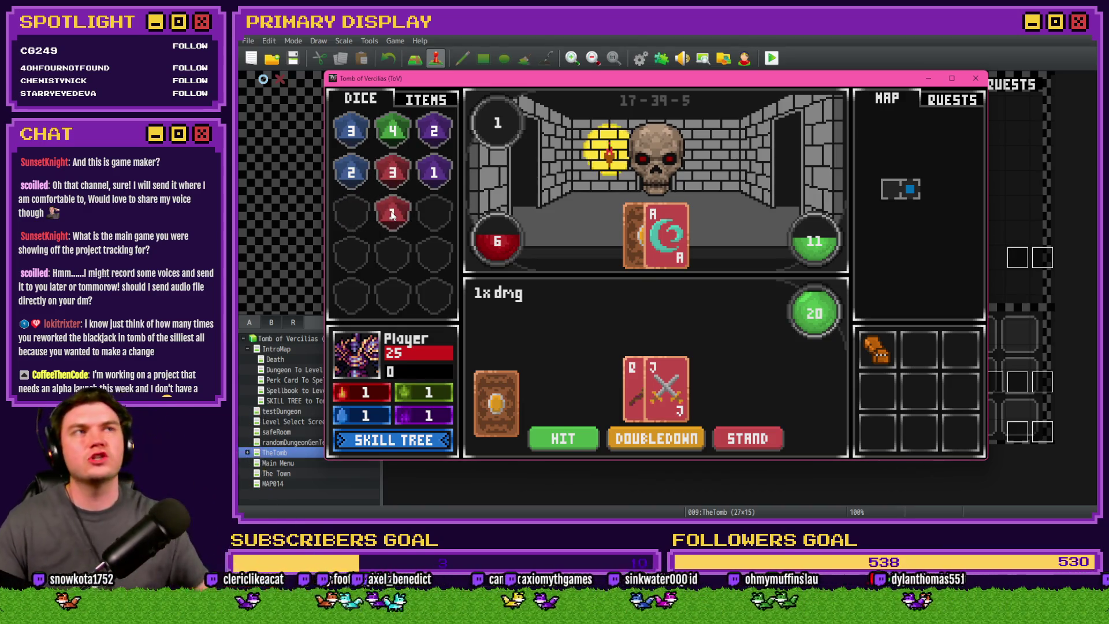
left_click(424, 101)
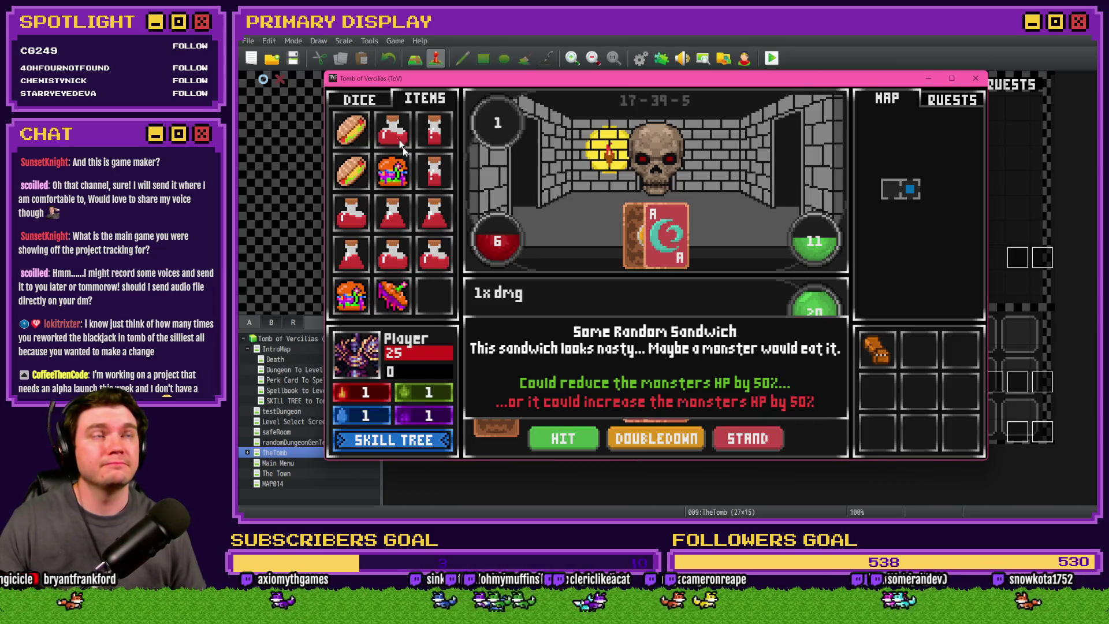
Step: Return to the DICE tab and close the playtest window, back to TheTomb map
left_click(370, 101)
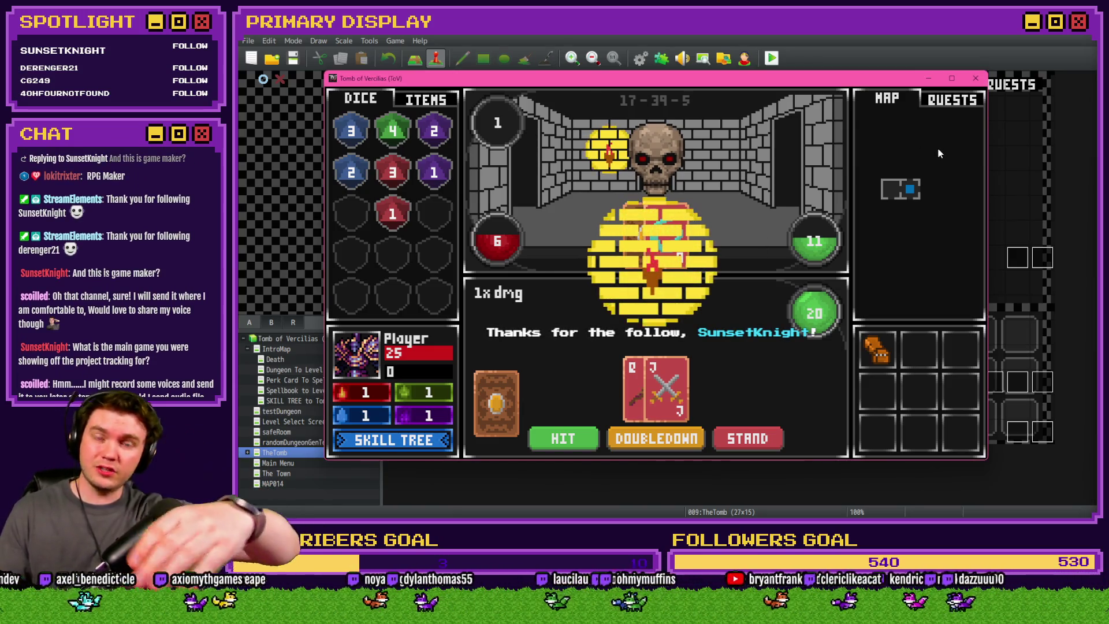
left_click(976, 78)
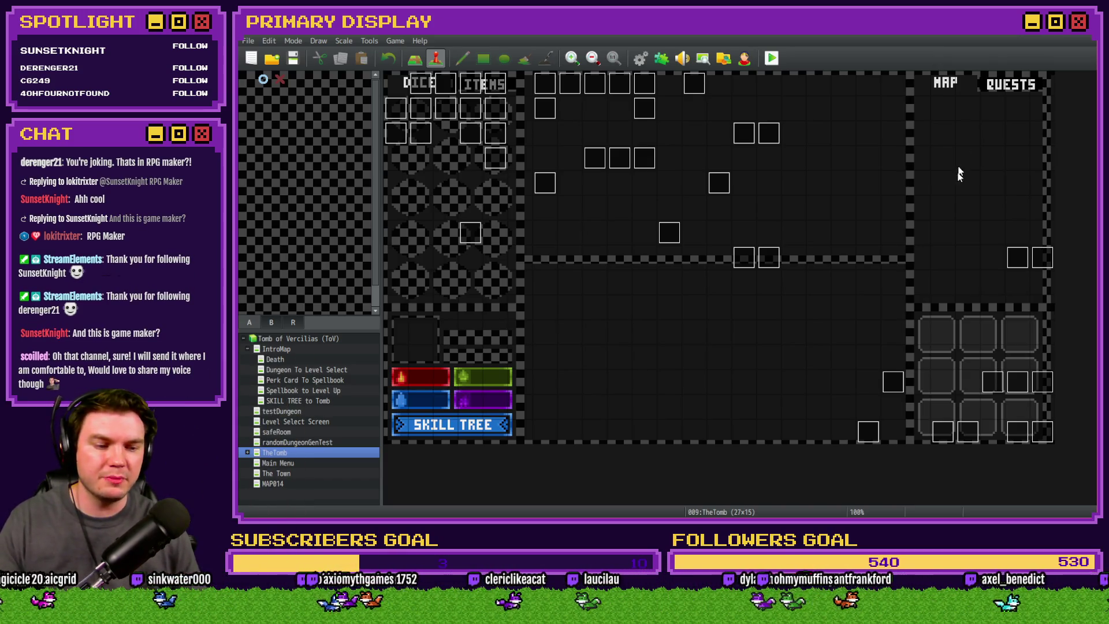
Step: Playtest again with the Spiked Pauldron perk, advance into an encounter, and stand in the blackjack round
left_click(772, 58)
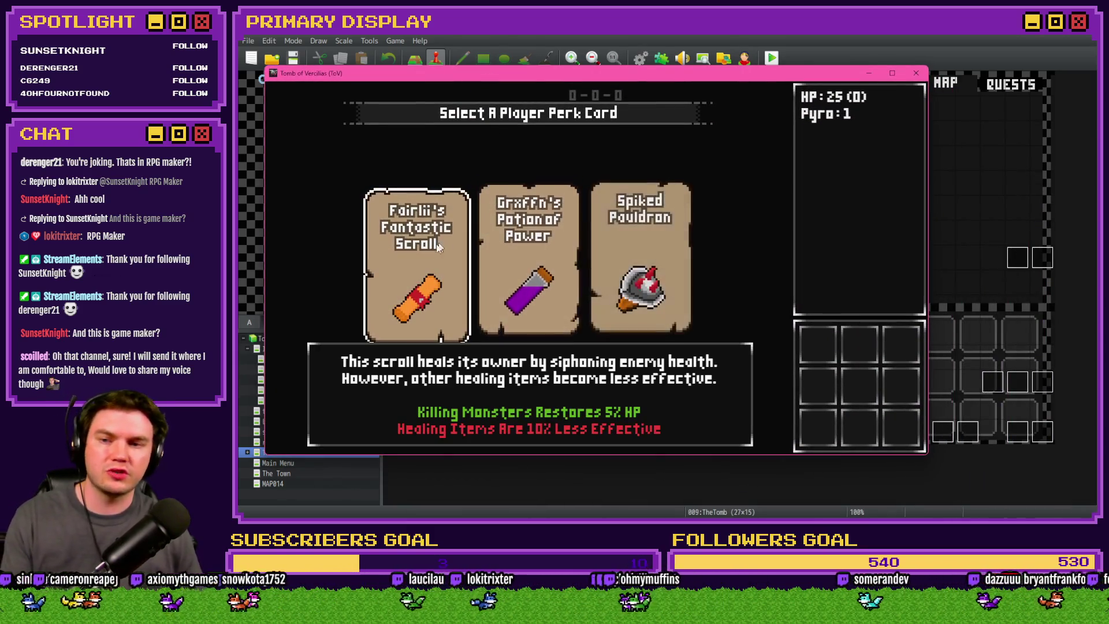
left_click(679, 255)
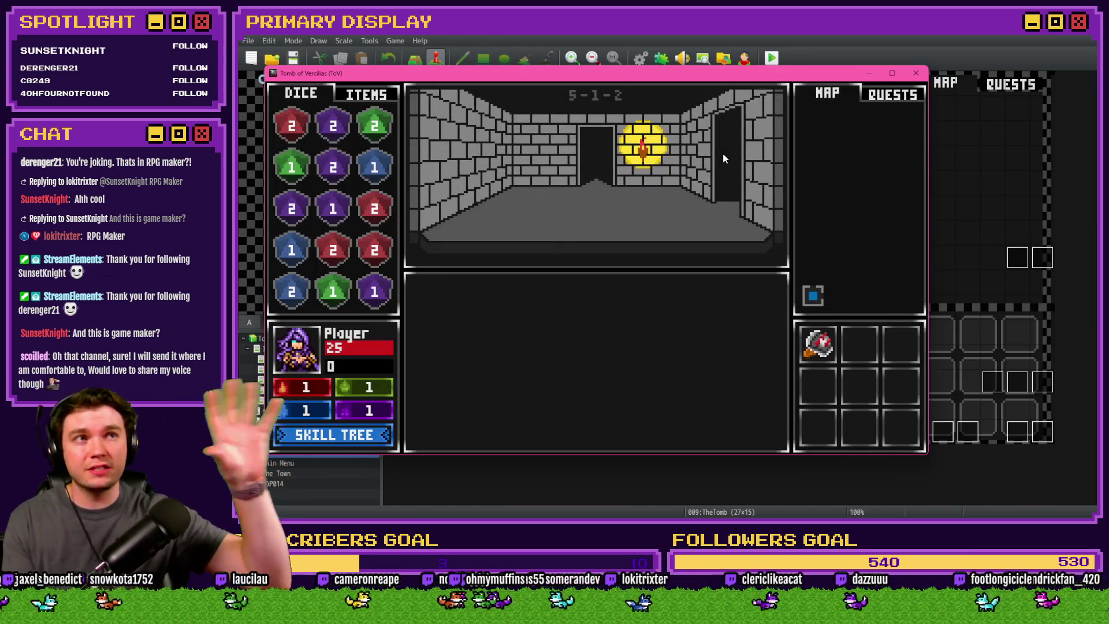
left_click(724, 160)
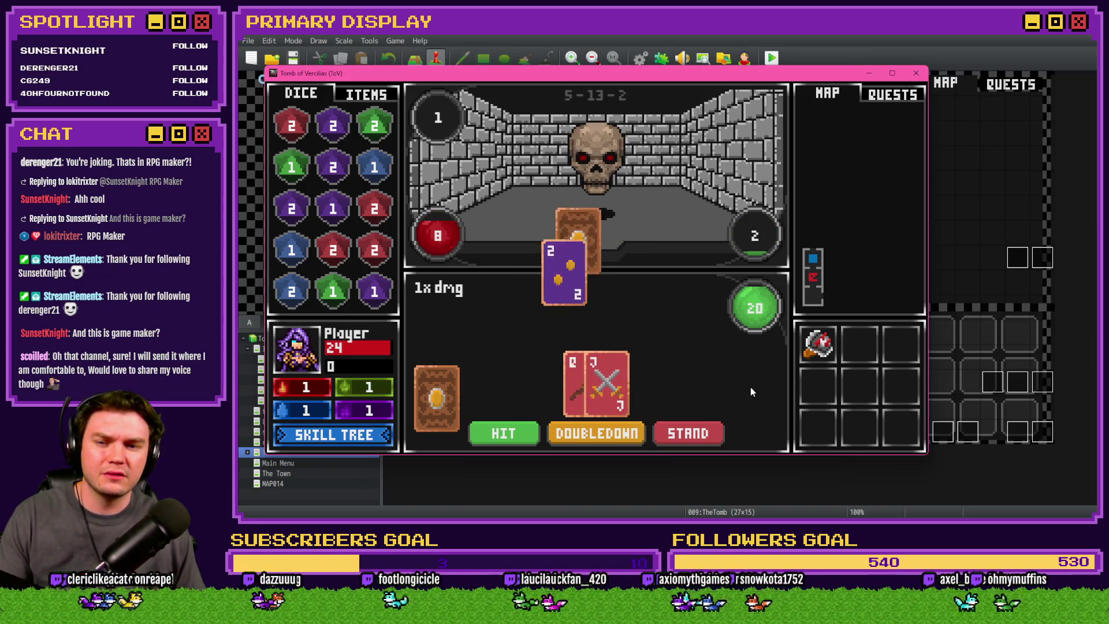
left_click(696, 436)
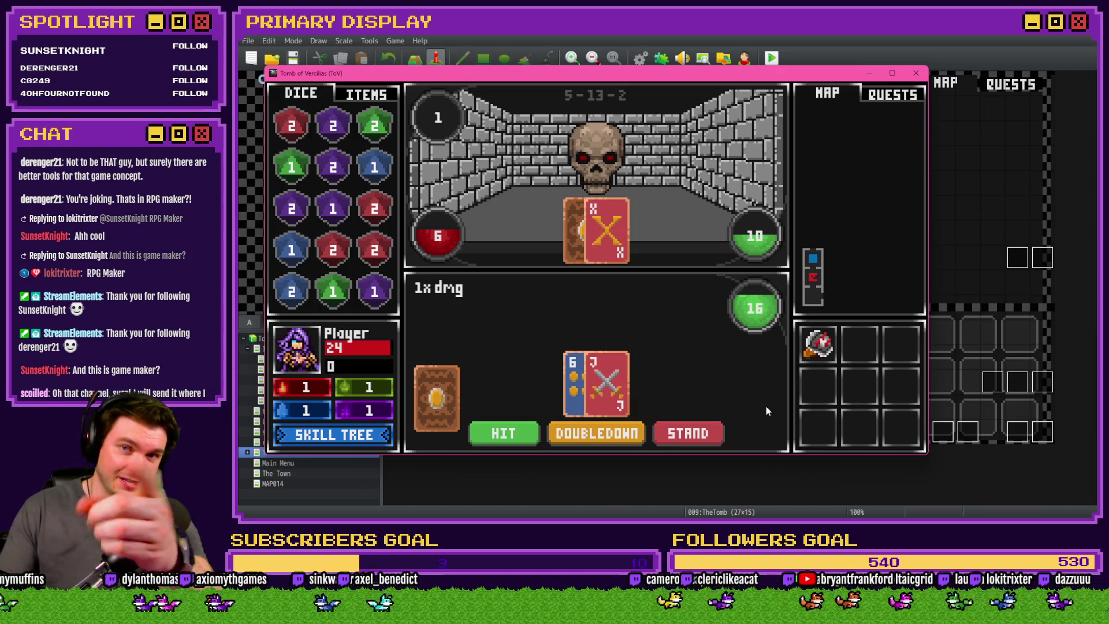
Step: Move the game window aside, close the playtest, and switch to the Bad Ideas Game Jam page
left_click_drag(693, 78, 795, 70)
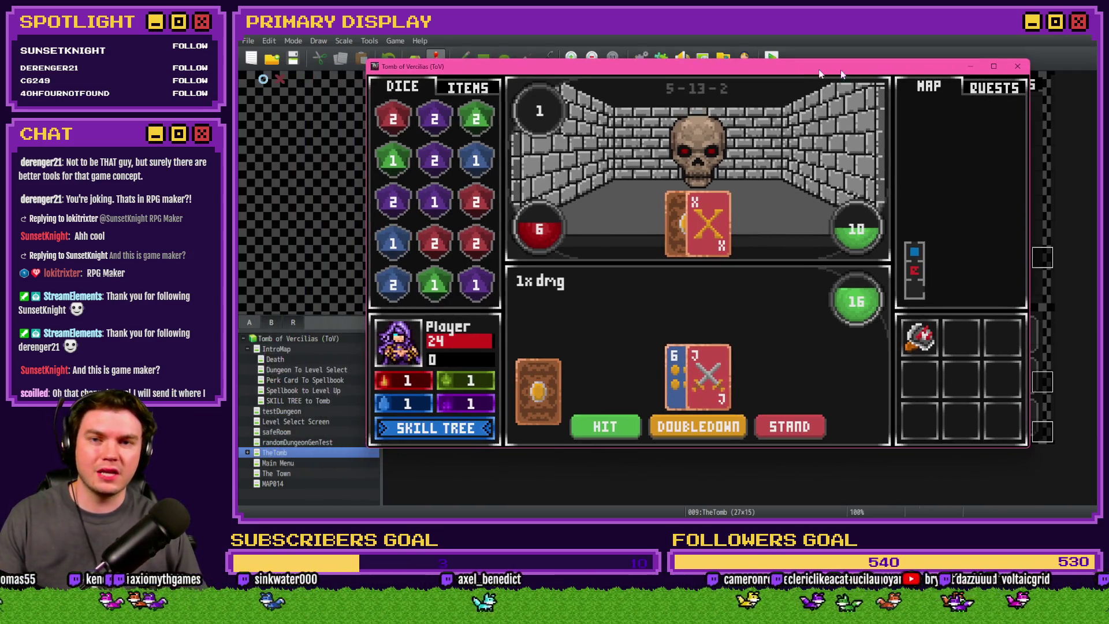
left_click(1018, 66)
key("alt+Tab")
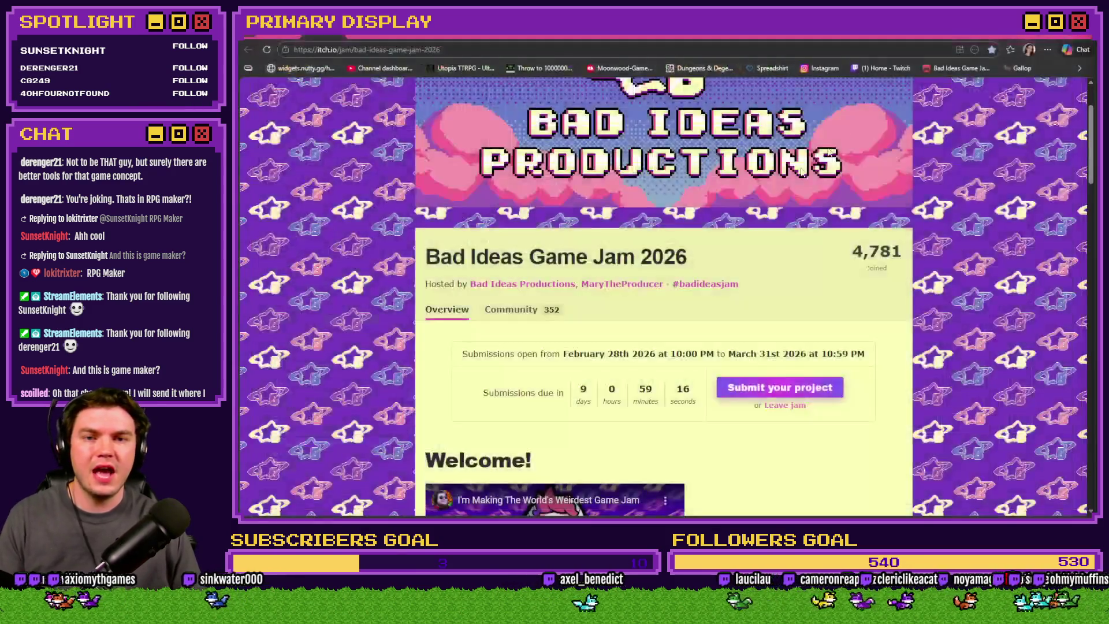
Step: Return to the RPG Maker editor and start a playtest of the Unbawksed chicken game
key("alt+Tab")
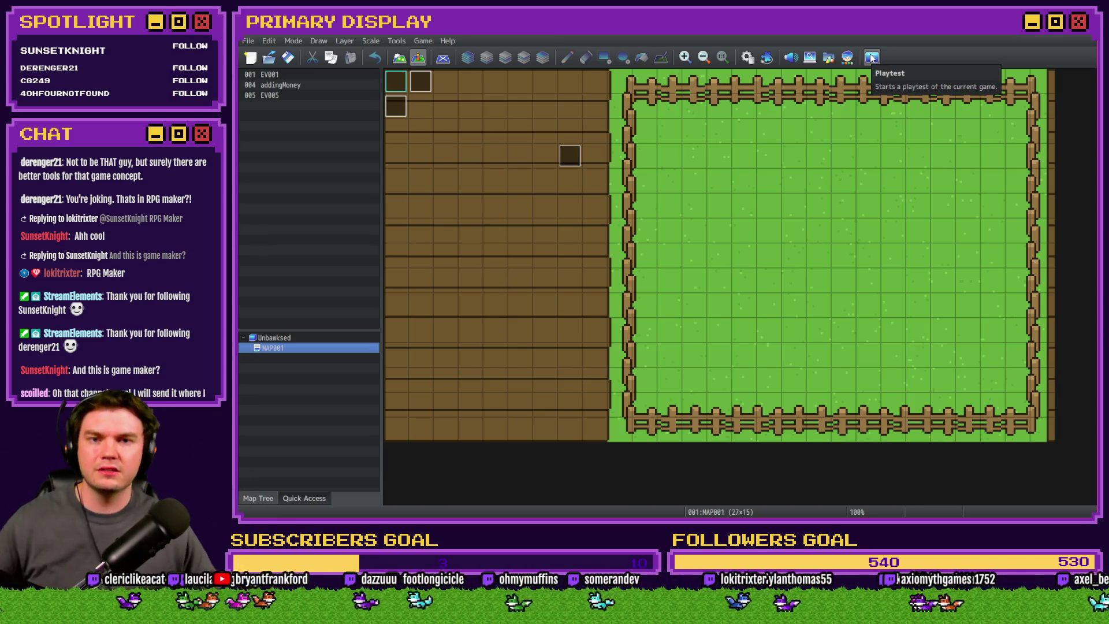
left_click(872, 57)
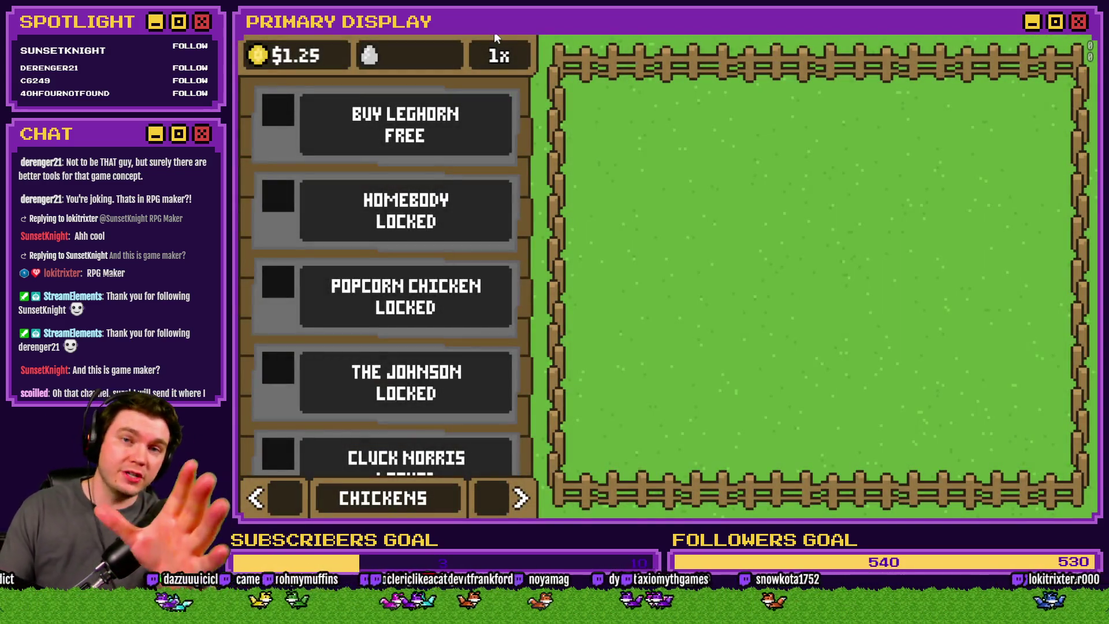
Step: Unlock the free Leghorn, then buy the $50 Homebody and release it from its crate
left_click(314, 106)
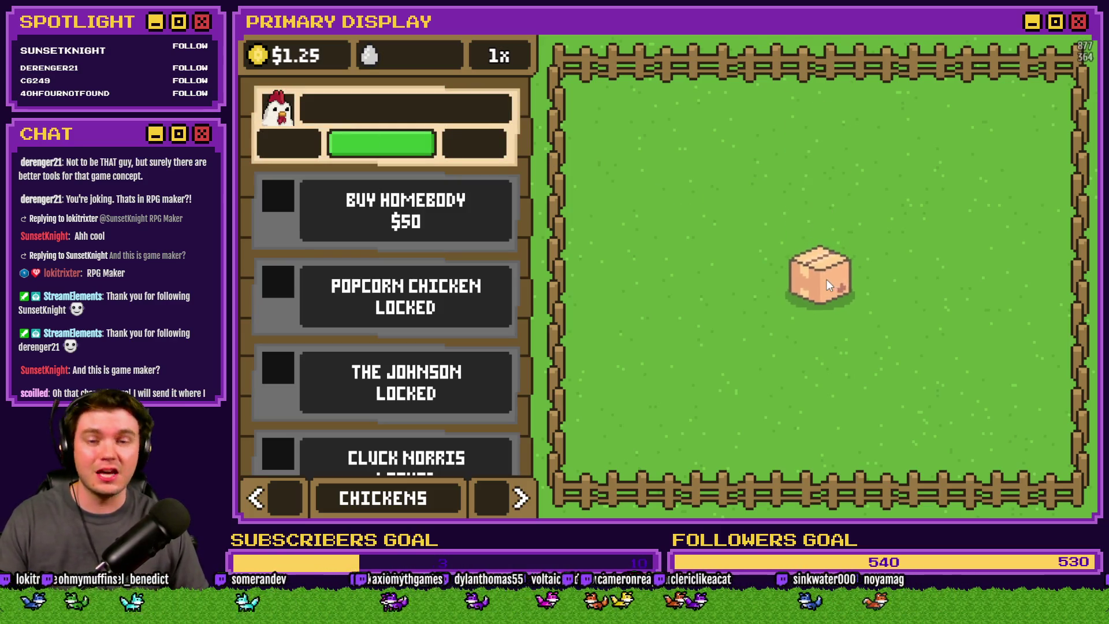
left_click(826, 279)
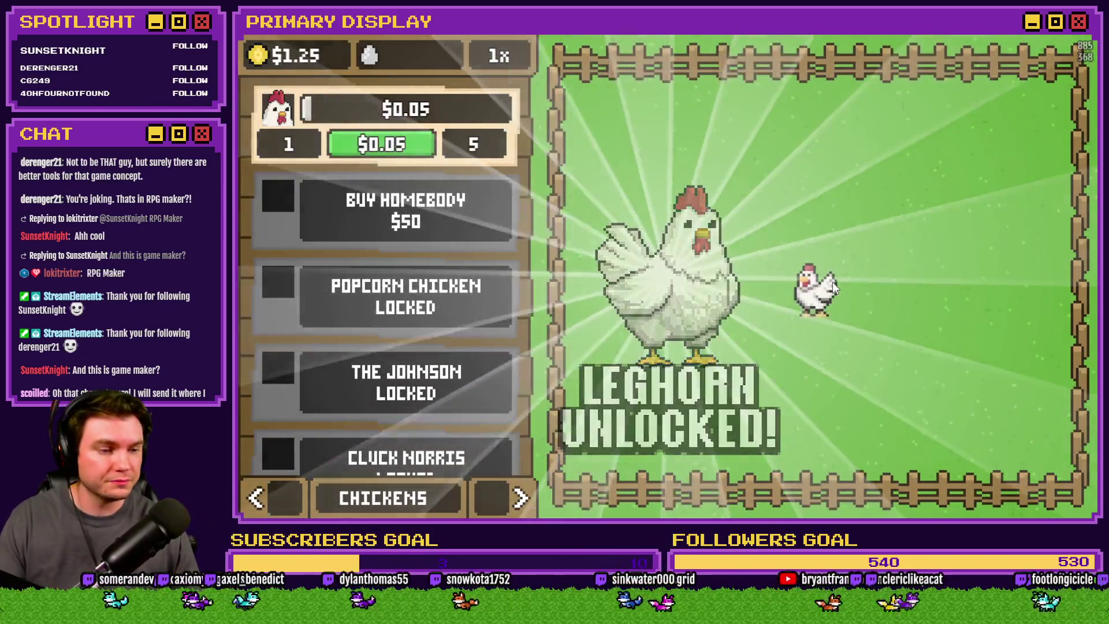
left_click(833, 282)
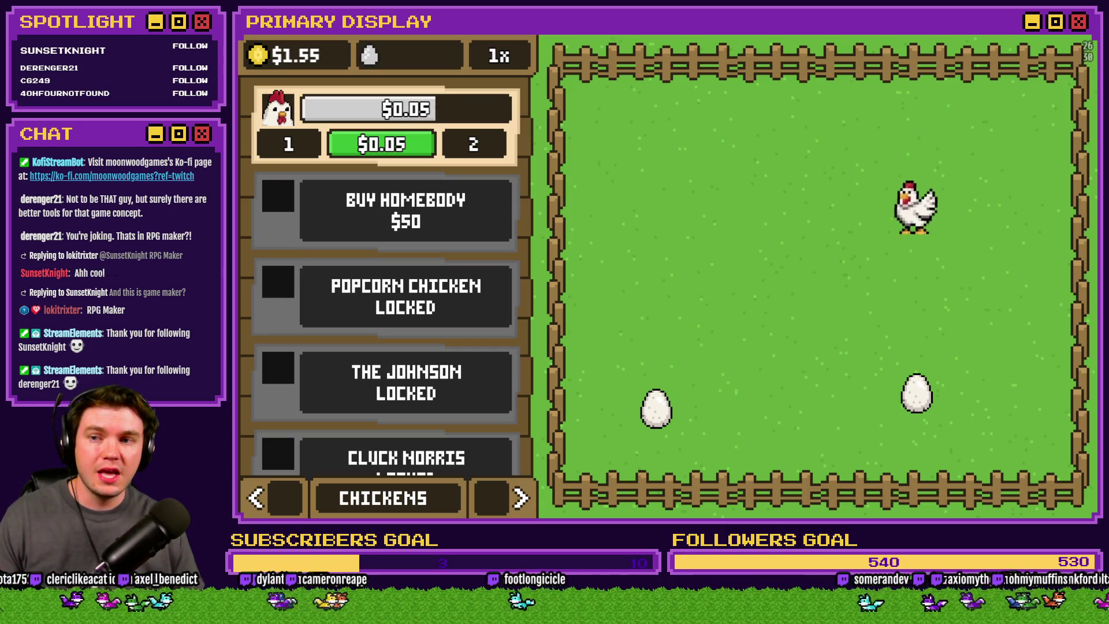
left_click(403, 203)
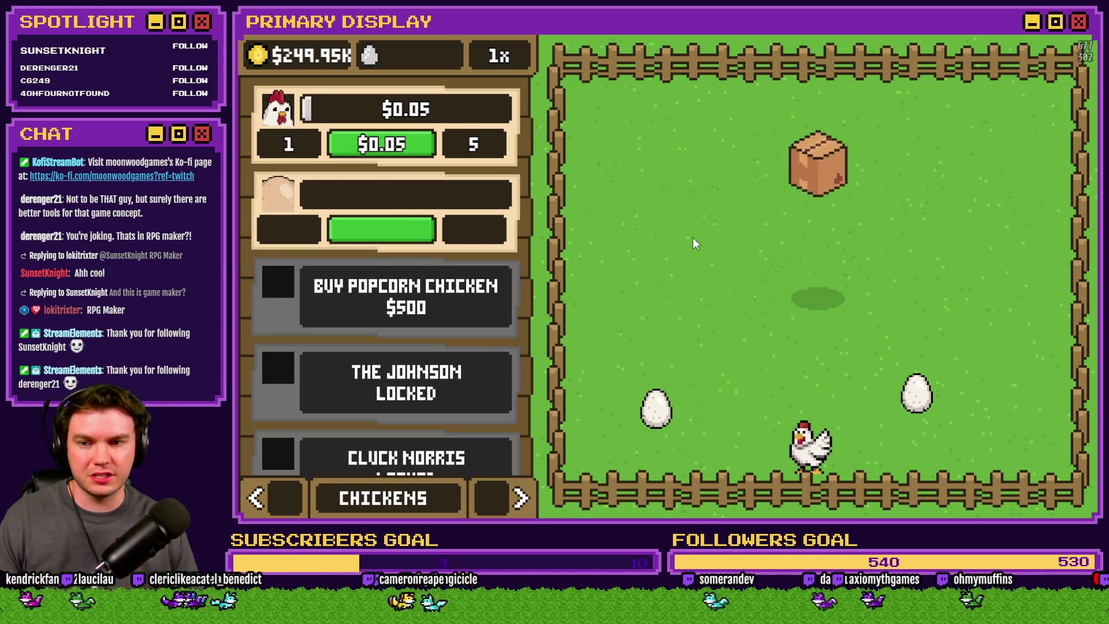
left_click(816, 276)
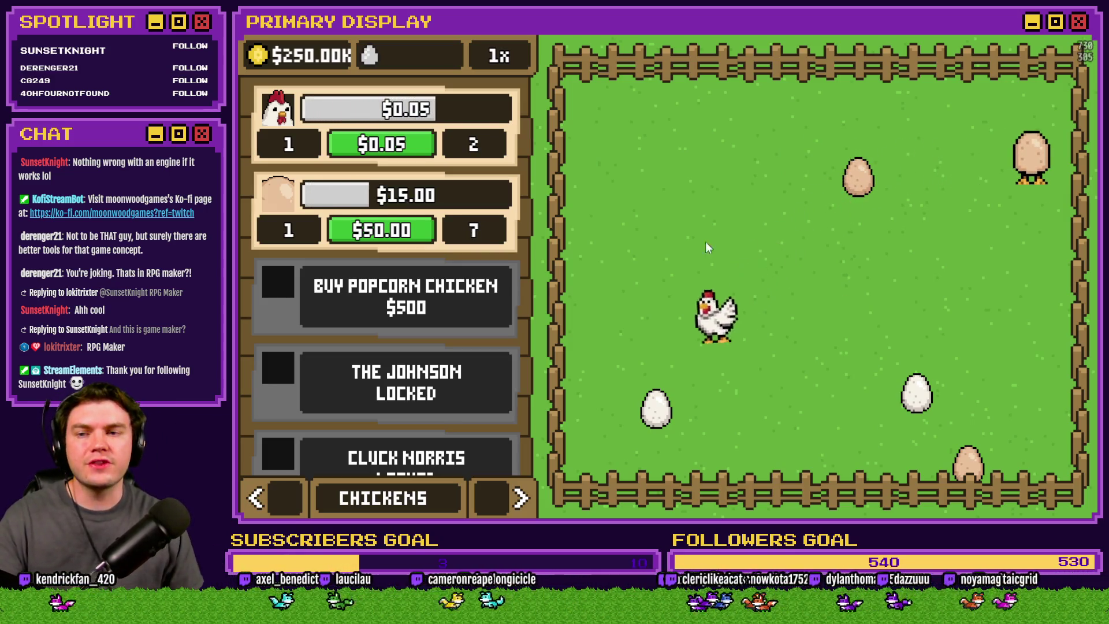
Step: Buy and uncrate the $500 Popcorn Chicken and The Johnson, then close the playtest
left_click(462, 291)
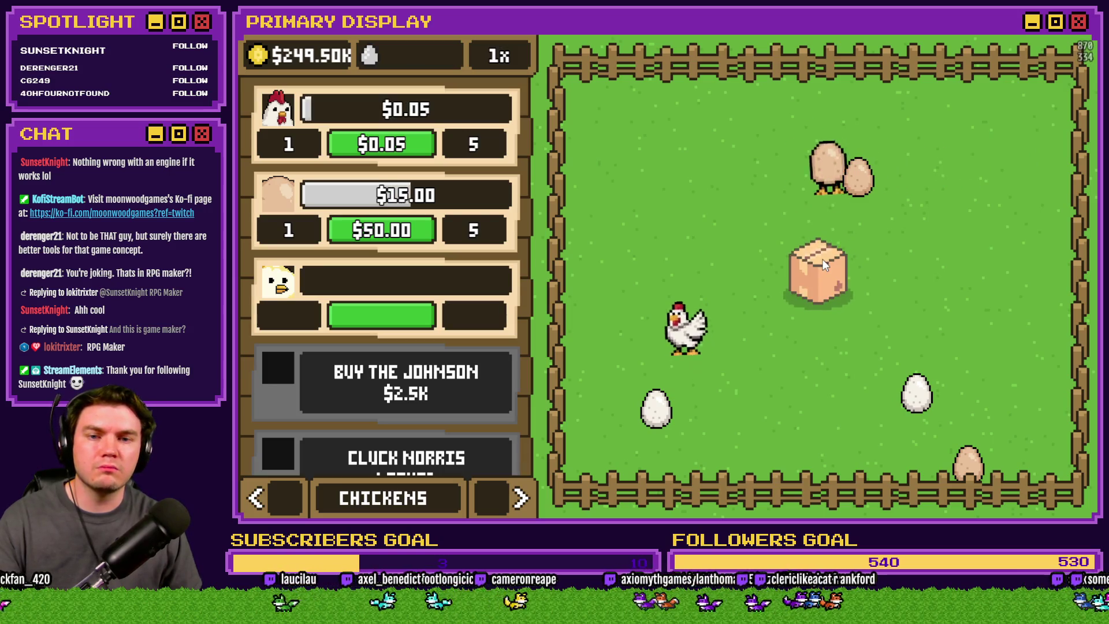
left_click(822, 260)
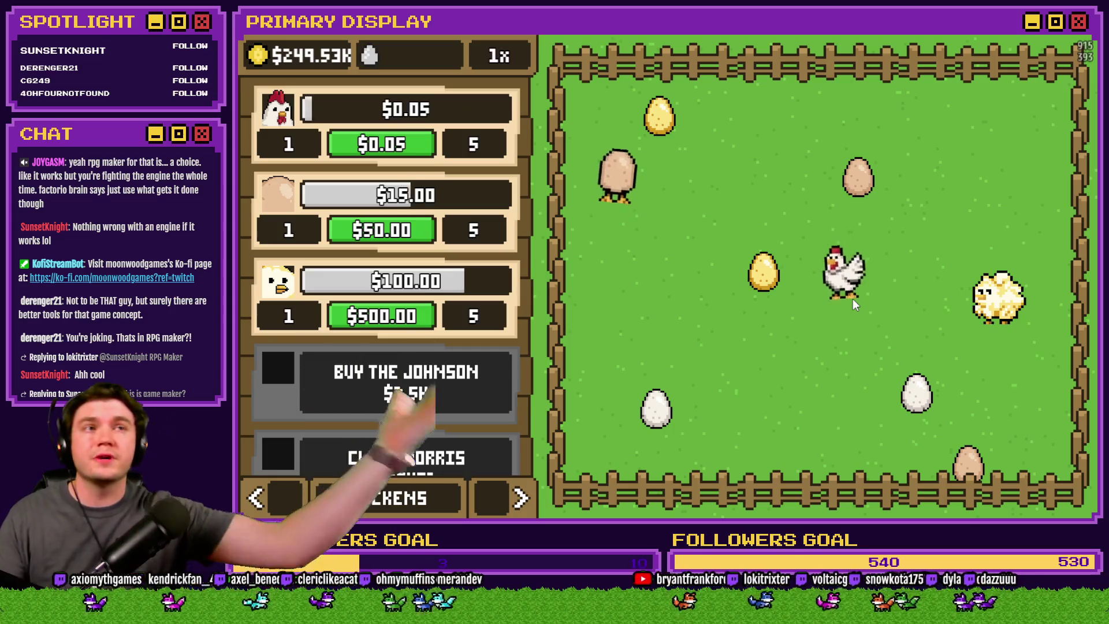
left_click(449, 391)
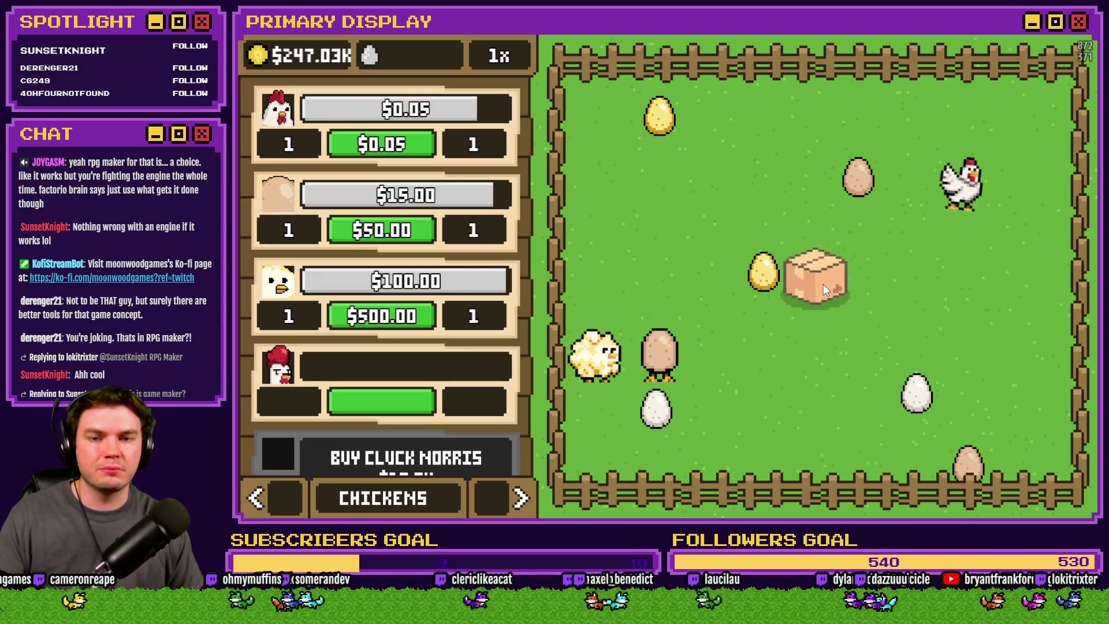
left_click(817, 279)
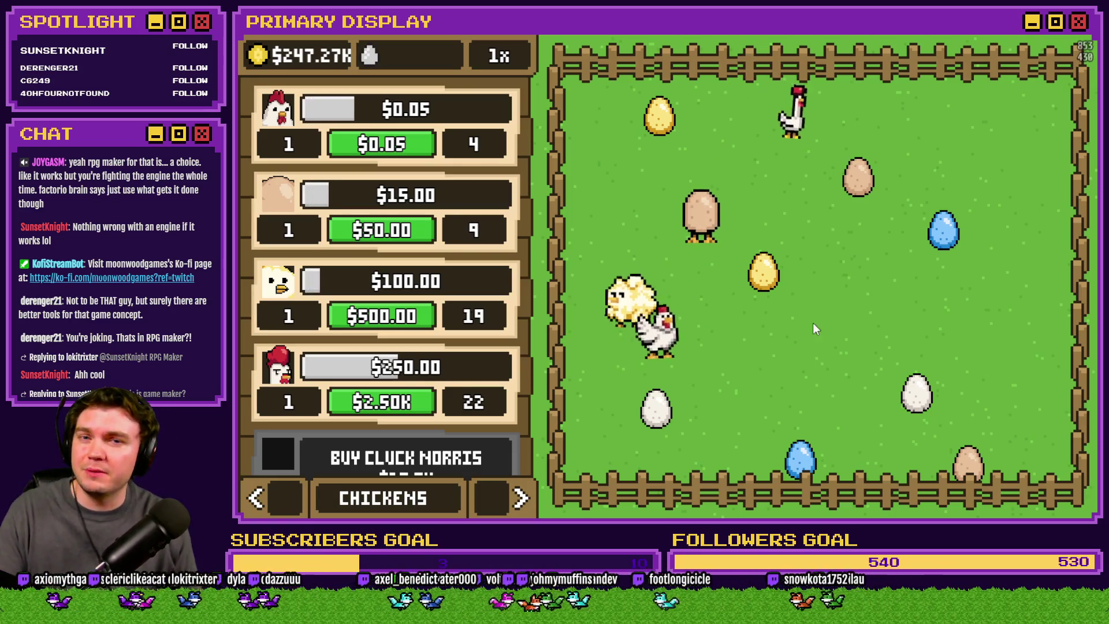
left_click(1086, 26)
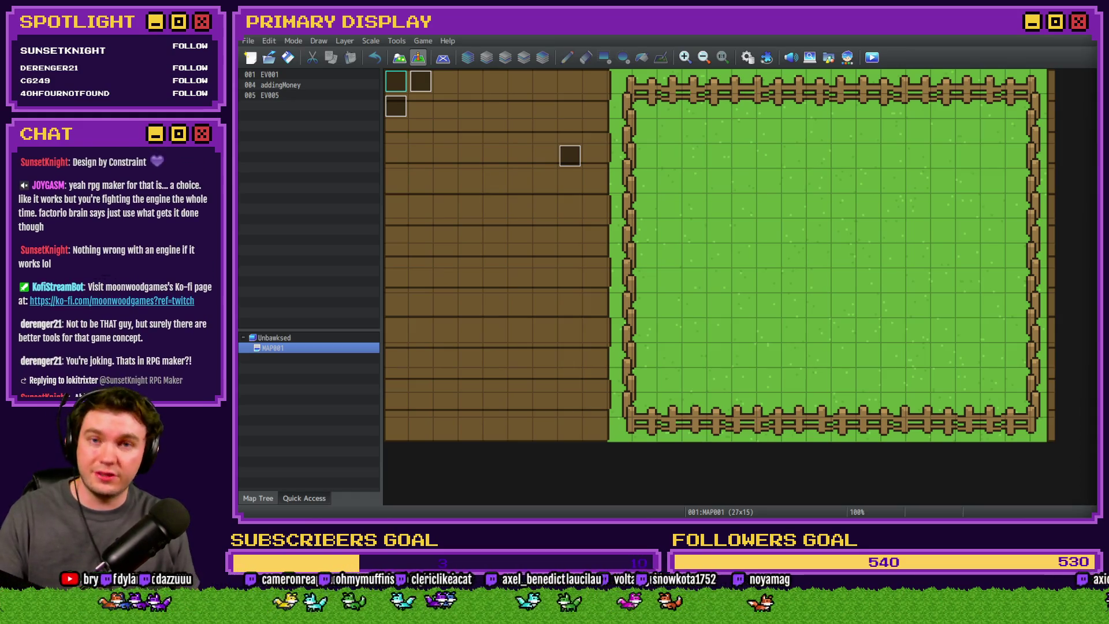
Step: Switch the display from the RPG Maker editor to the Photoshop Unbawksed mockup
key("alt+Tab")
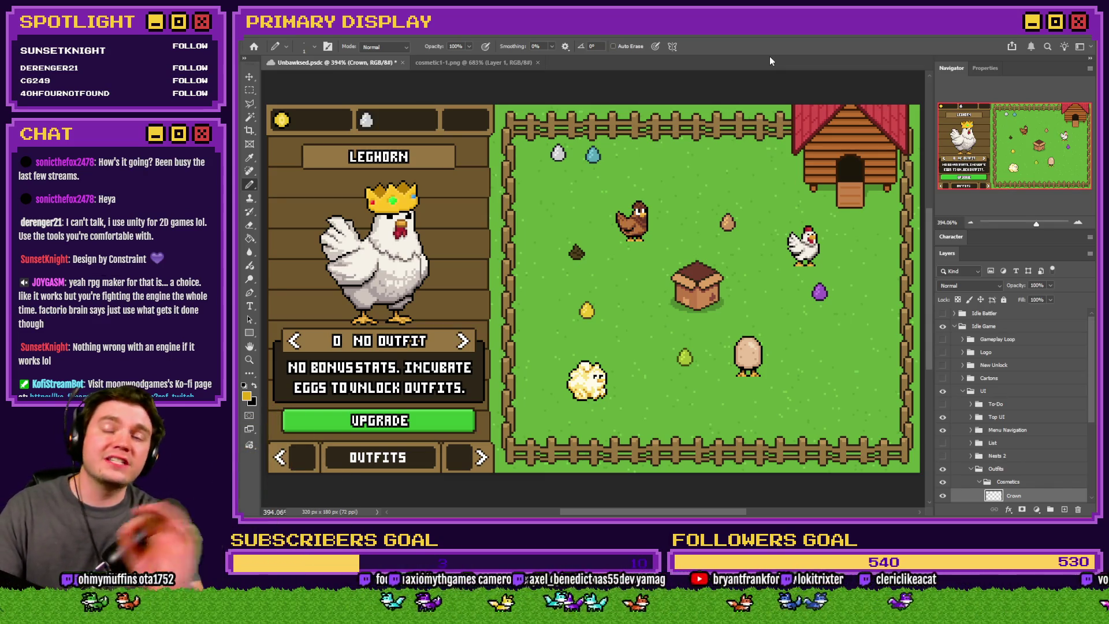
Step: Save Unbawksed.psdc and zoom in on the gold-crowned Leghorn chicken
key("ctrl+s")
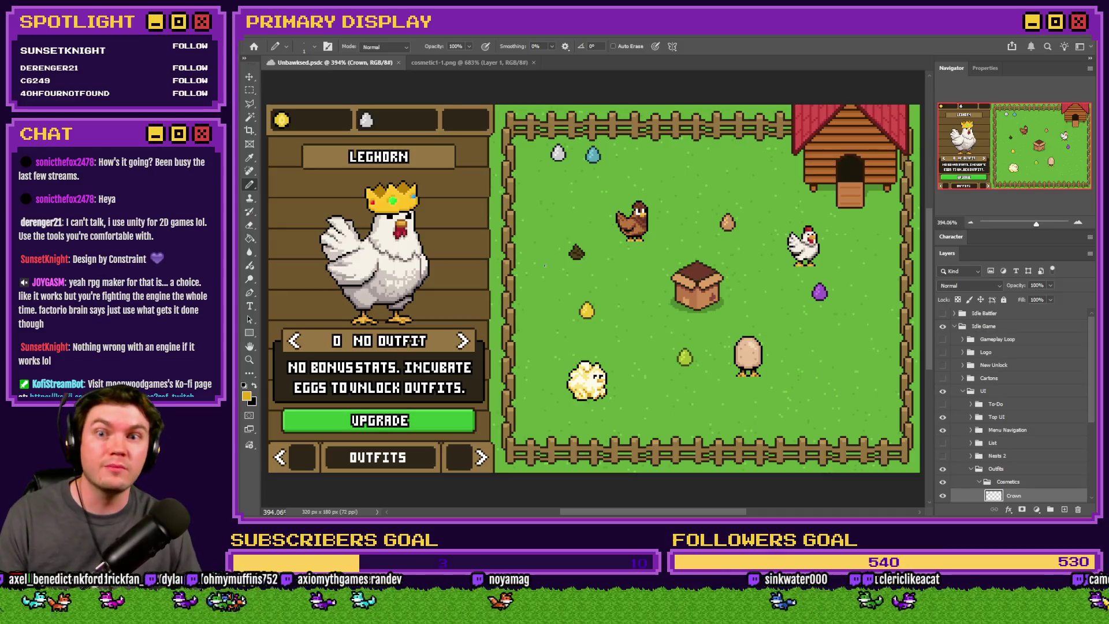
scroll(382, 373, "up", 5)
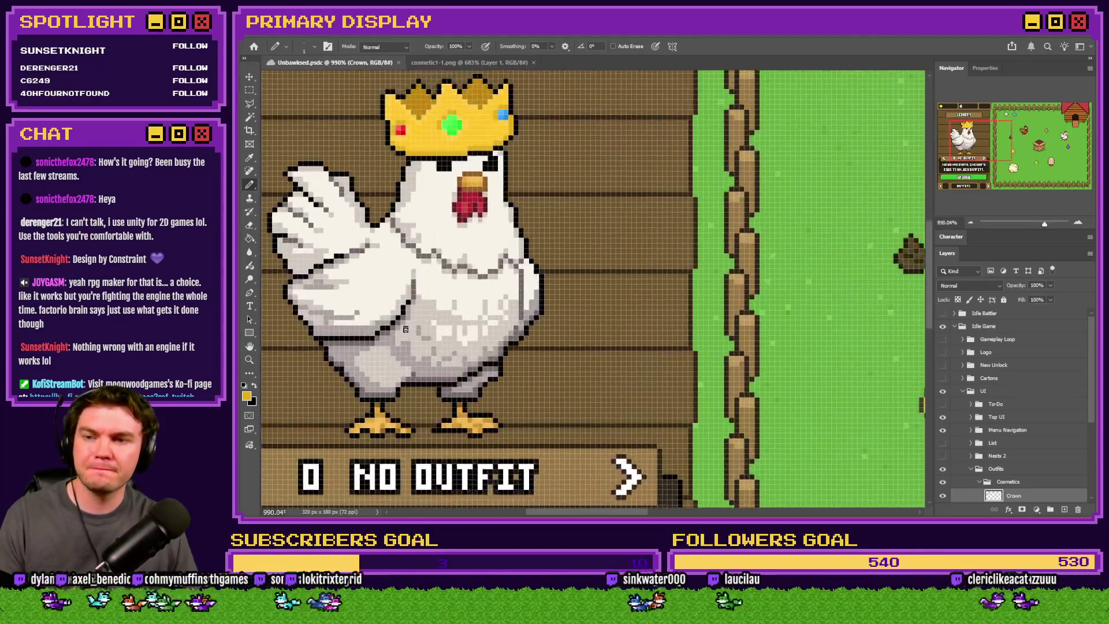
scroll(403, 355, "left", 2)
scroll(1011, 405, "down", 1)
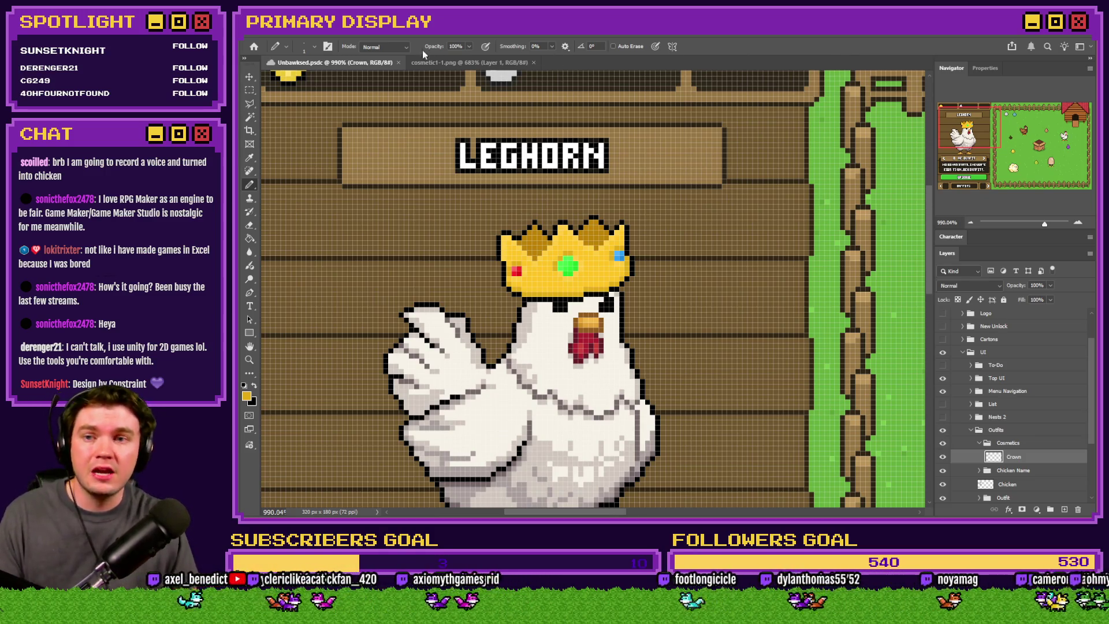
left_click(440, 62)
left_click(363, 63)
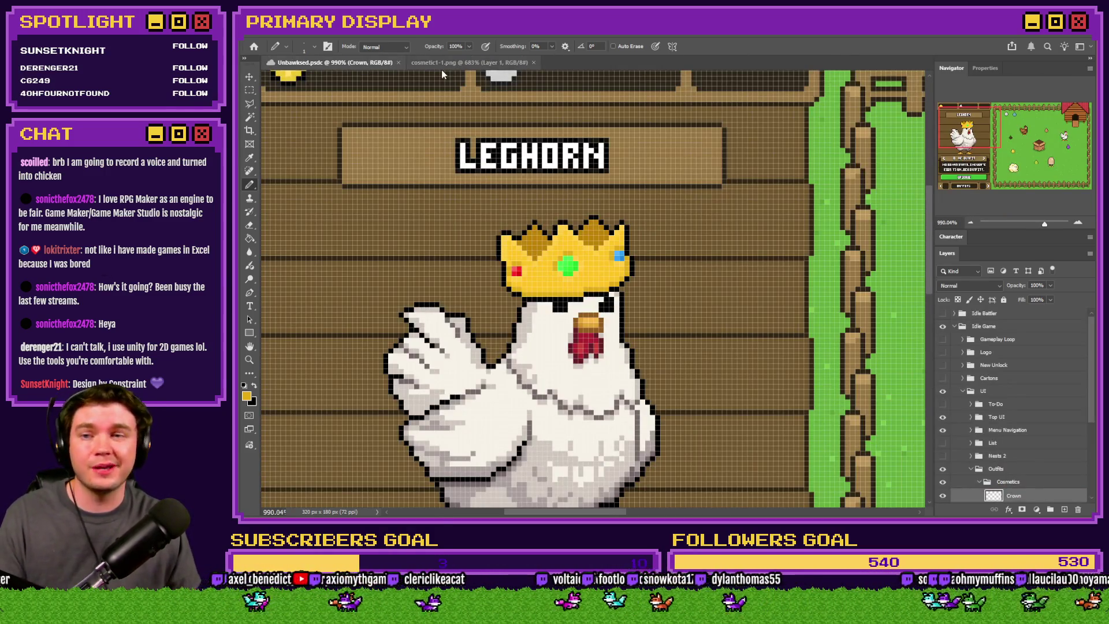
key("ctrl+0")
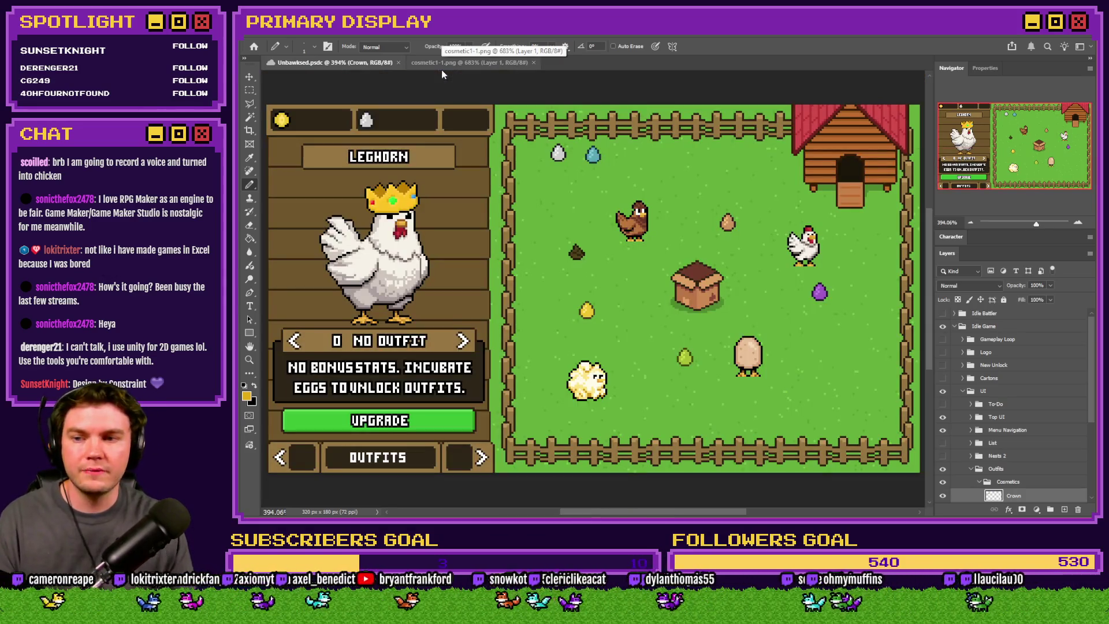
Step: Create a new layer above Crown in the Cosmetics group and name it Umbrella
scroll(350, 246, "up", 3)
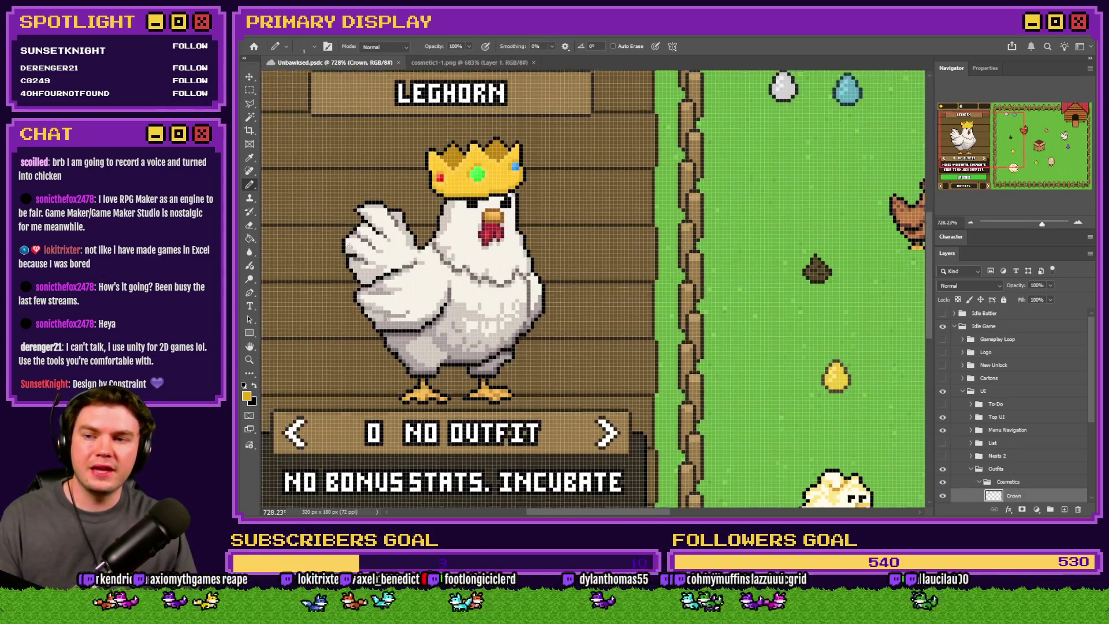
key("m")
scroll(355, 254, "down", 2)
scroll(356, 254, "left", 2)
scroll(362, 265, "up", 2)
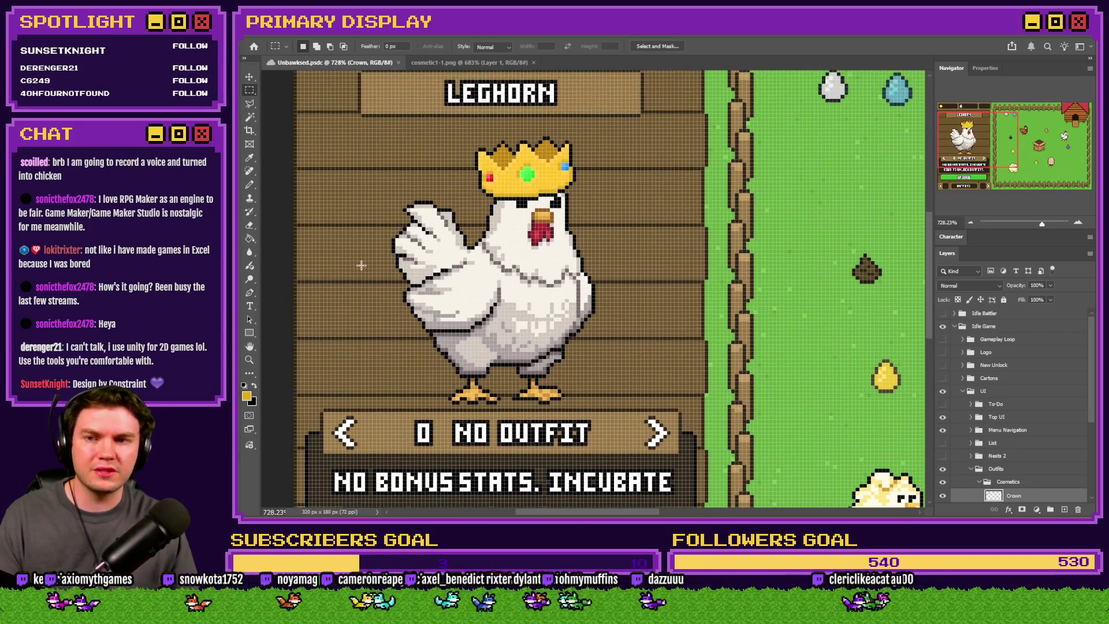
scroll(361, 265, "left", 1)
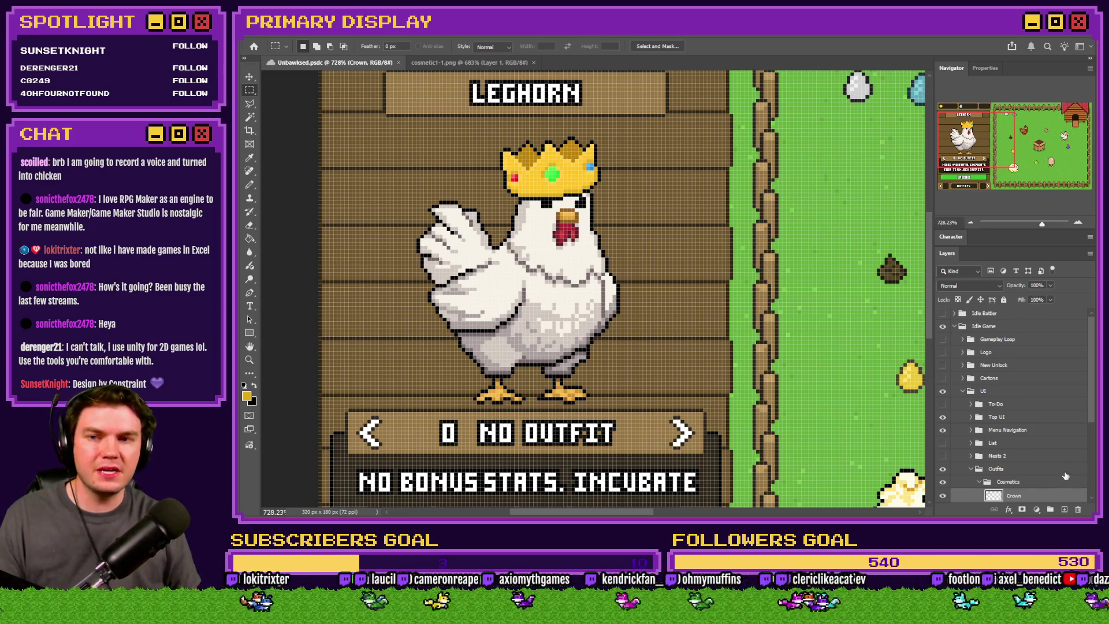
scroll(1058, 439, "down", 3)
left_click(1065, 511)
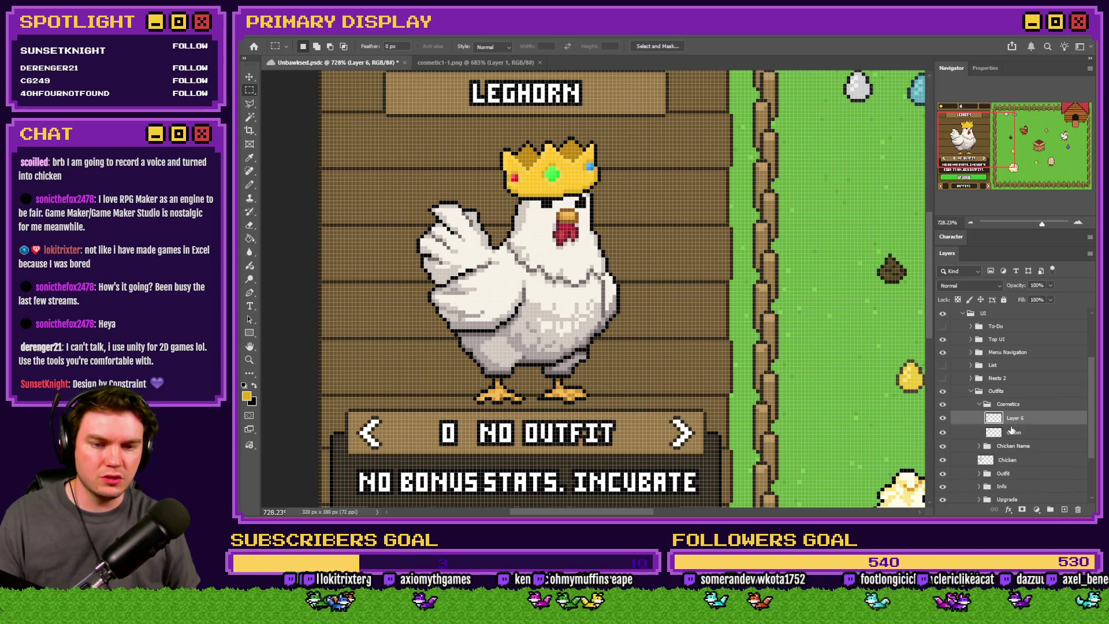
double_click(1015, 418)
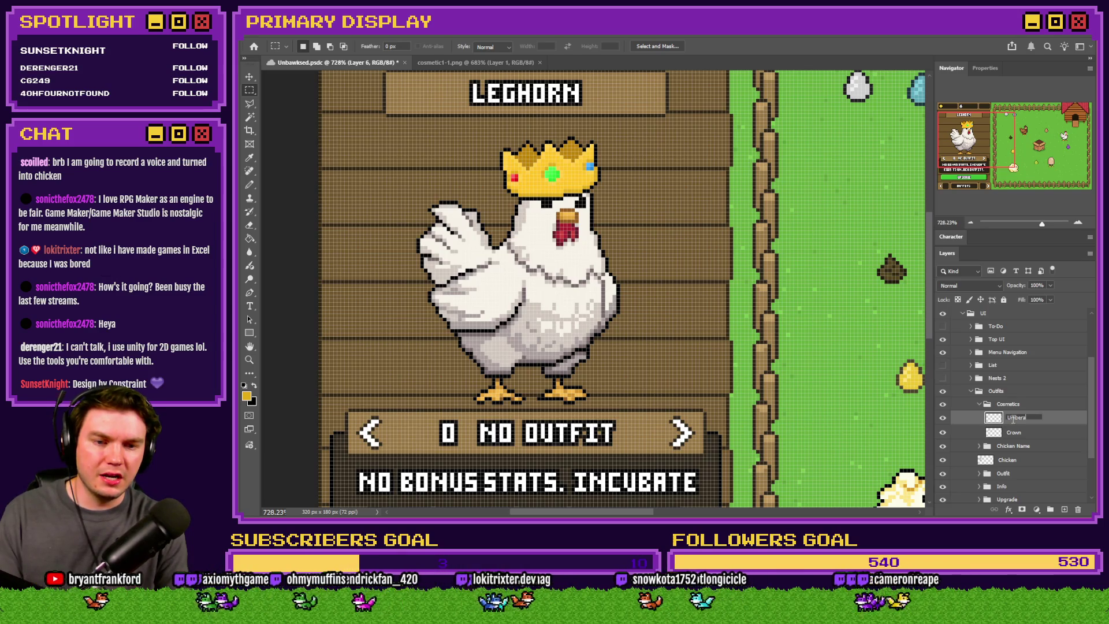
key("BackSpace")
key("Return")
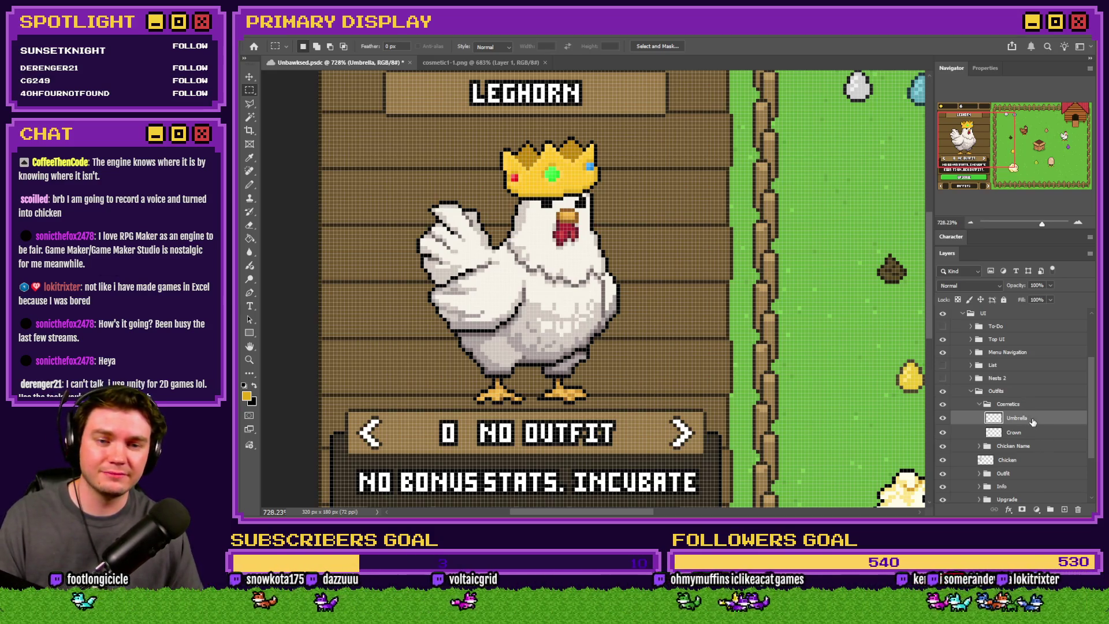
left_click(944, 433)
scroll(701, 295, "up", 2)
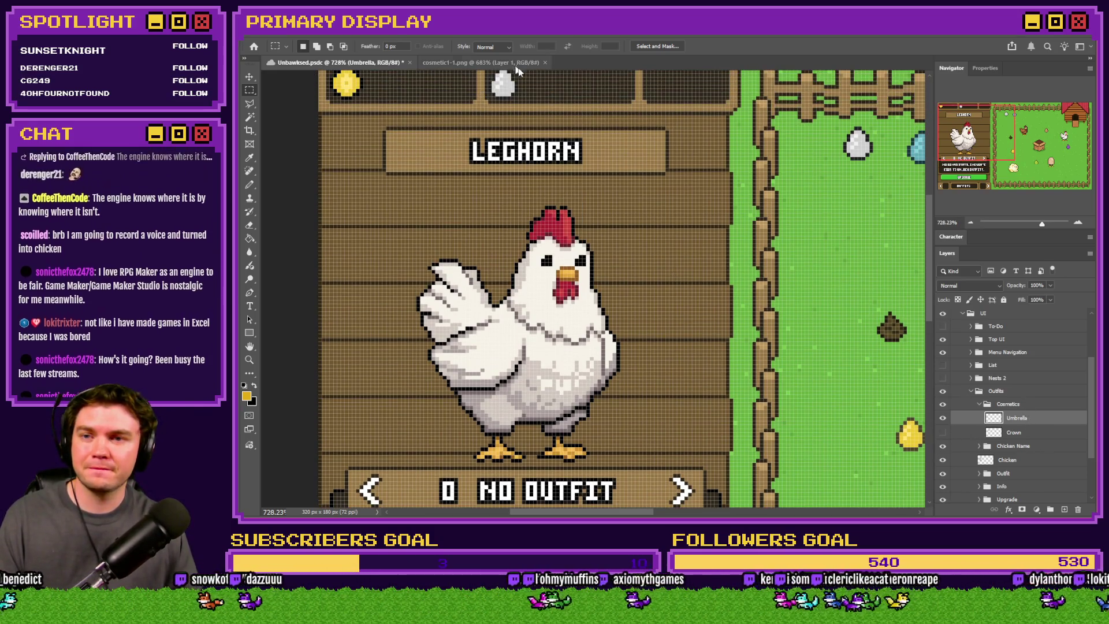
key("alt+Tab")
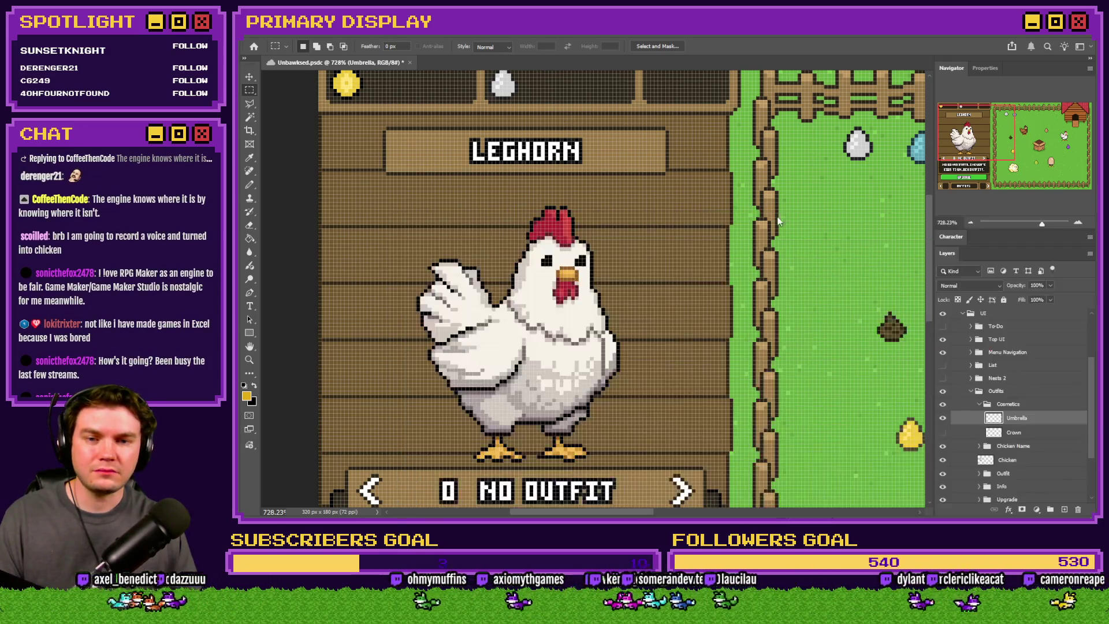
mouse_move(1103, 220)
left_mouse_down()
mouse_move(702, 102)
mouse_move(658, 111)
left_mouse_up()
left_click(250, 183)
scroll(678, 278, "up", 5)
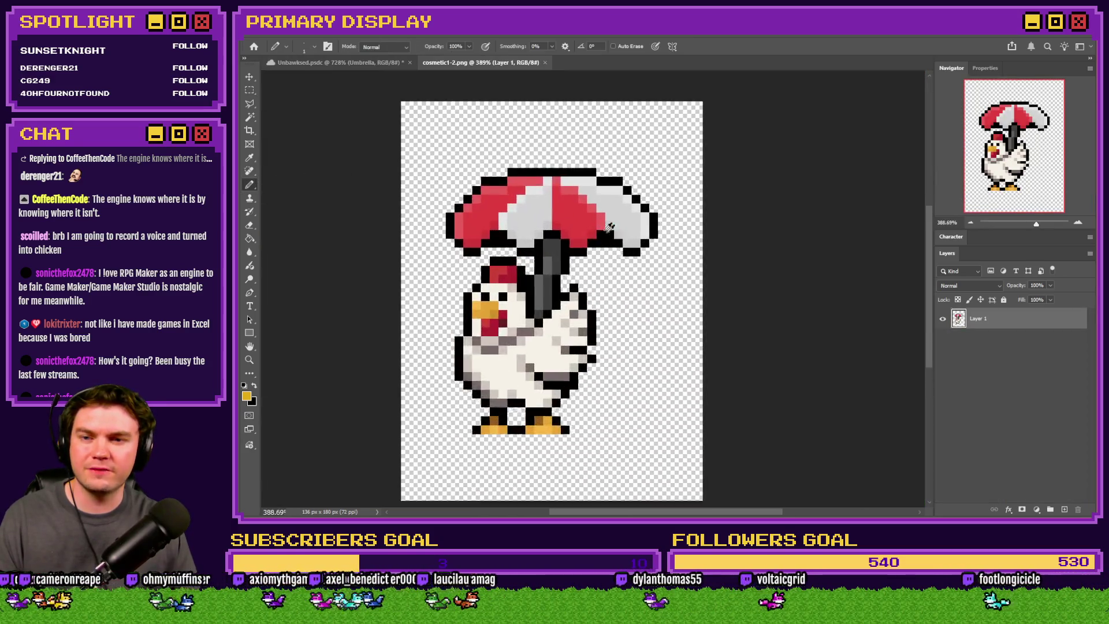
left_click(461, 196, "alt")
left_click(402, 65)
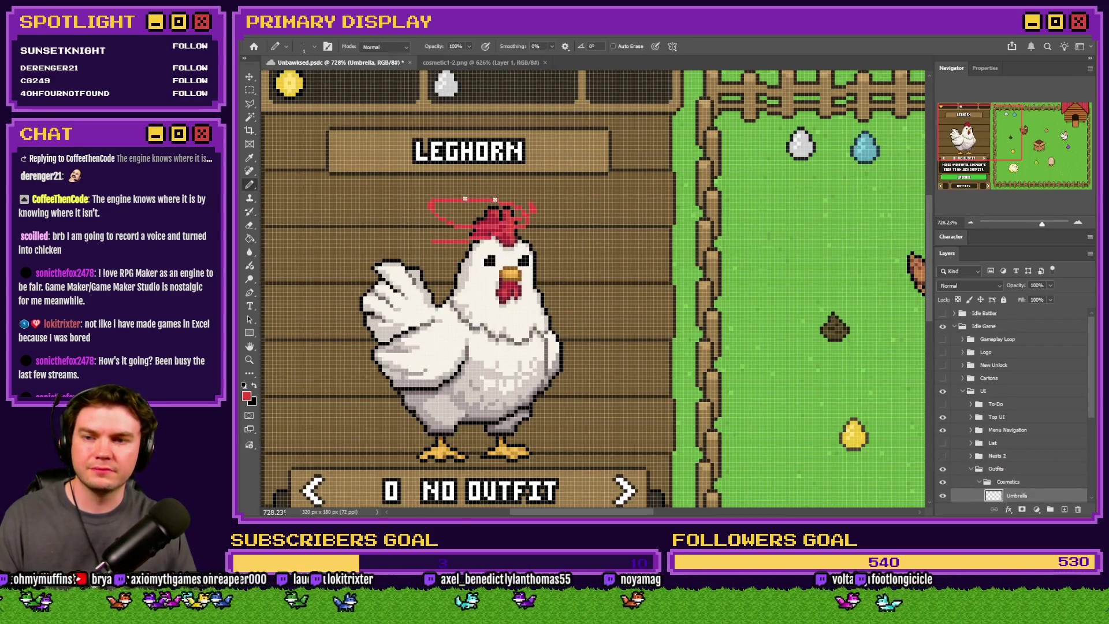
scroll(449, 191, "up", 3)
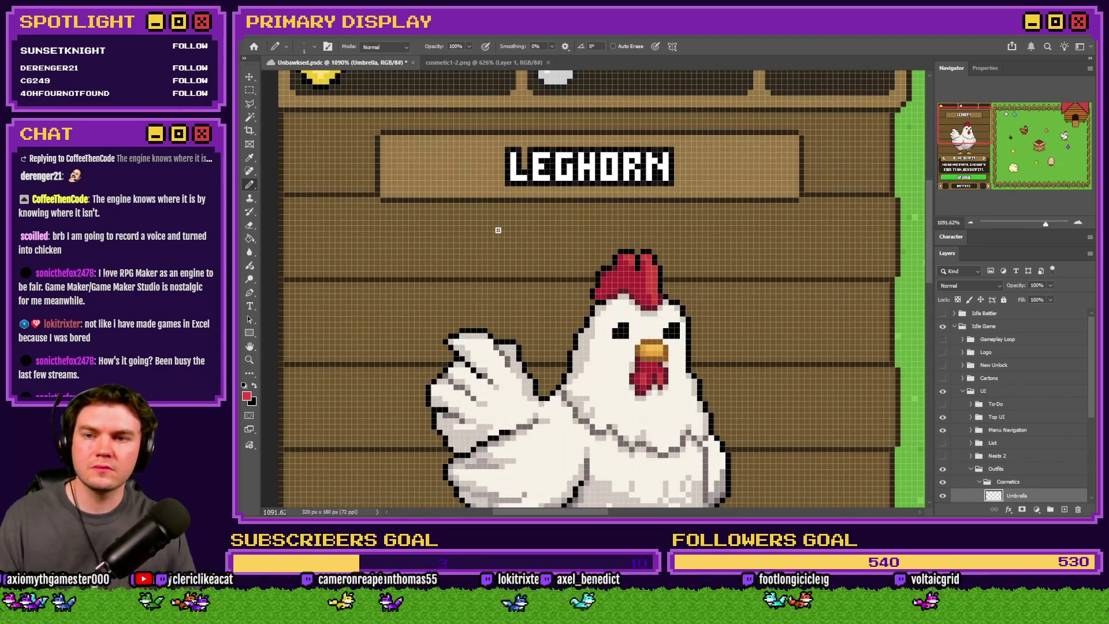
left_click_drag(250, 90, 300, 104)
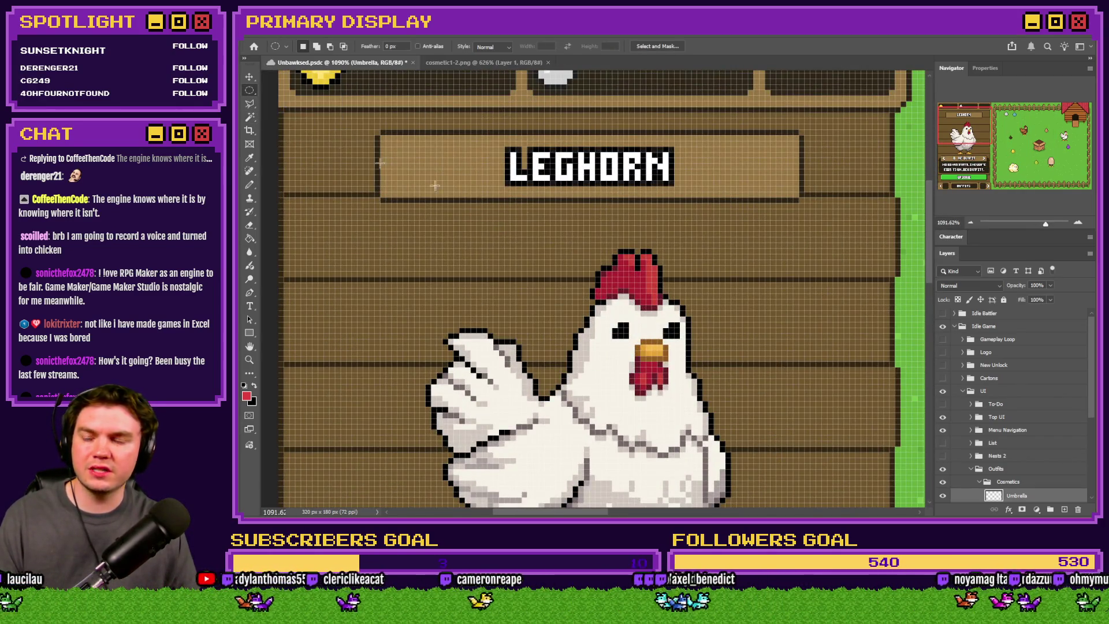
scroll(435, 185, "down", 5)
scroll(435, 185, "up", 4)
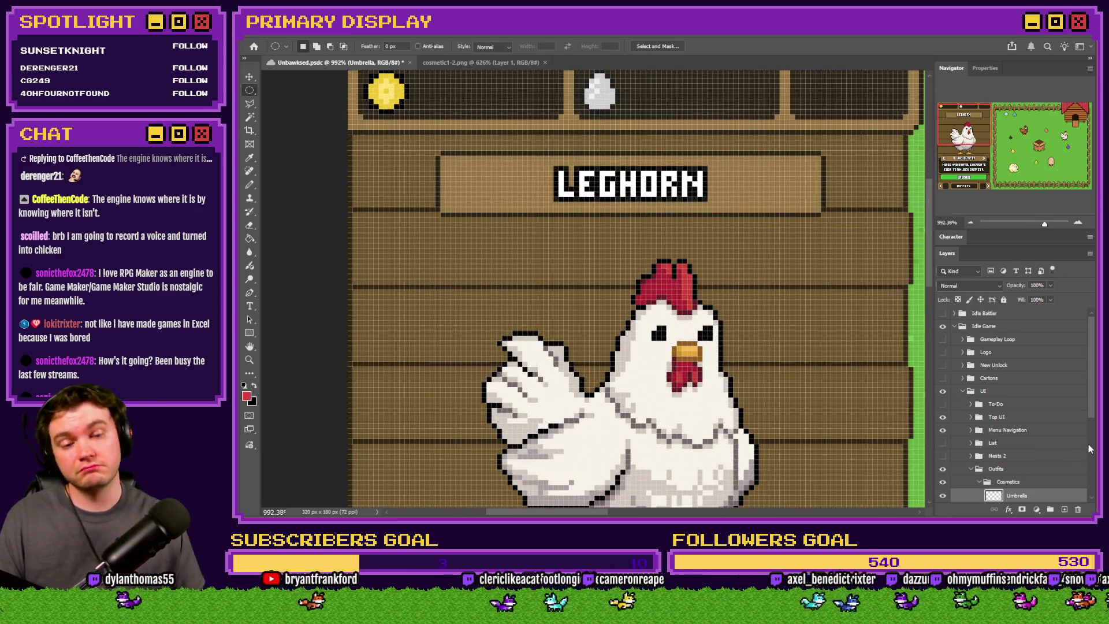
scroll(1038, 453, "down", 2)
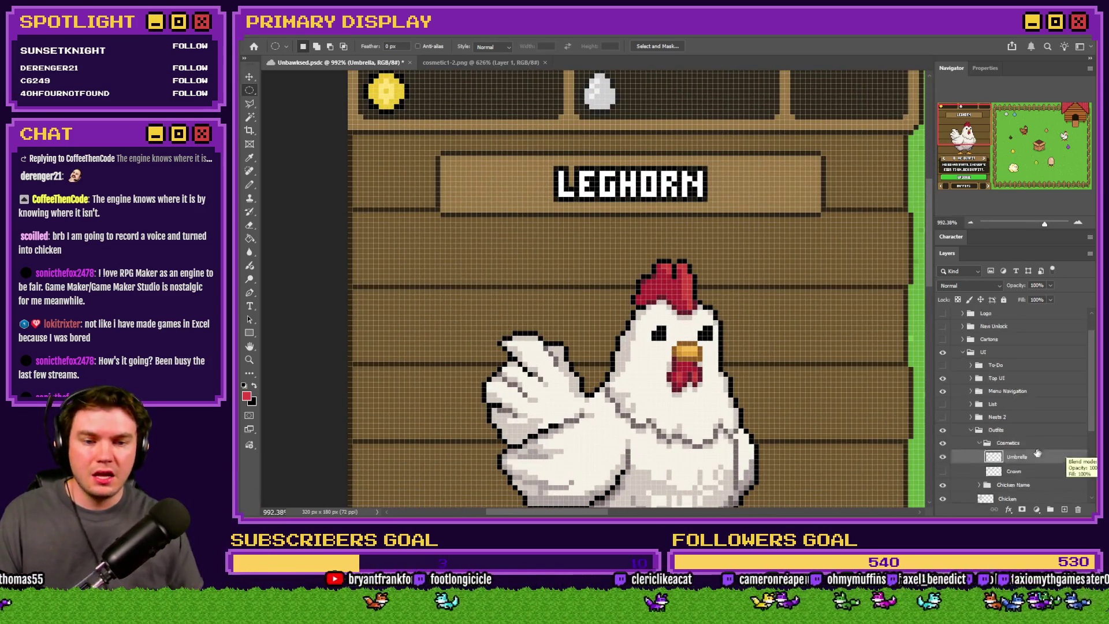
scroll(1038, 454, "down", 2)
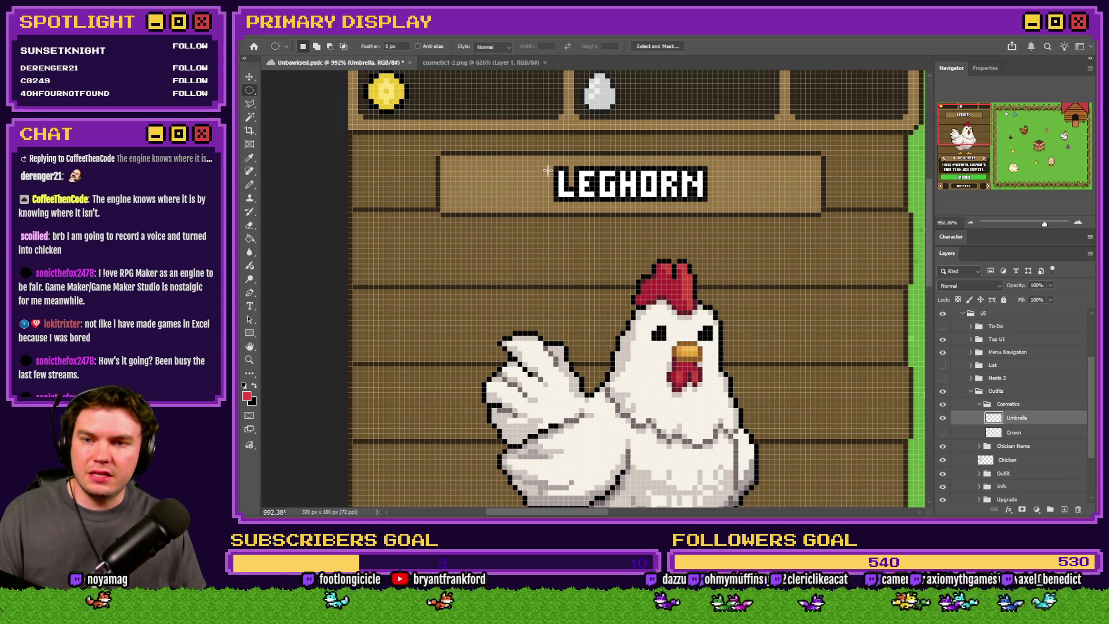
left_click_drag(610, 176, 469, 289)
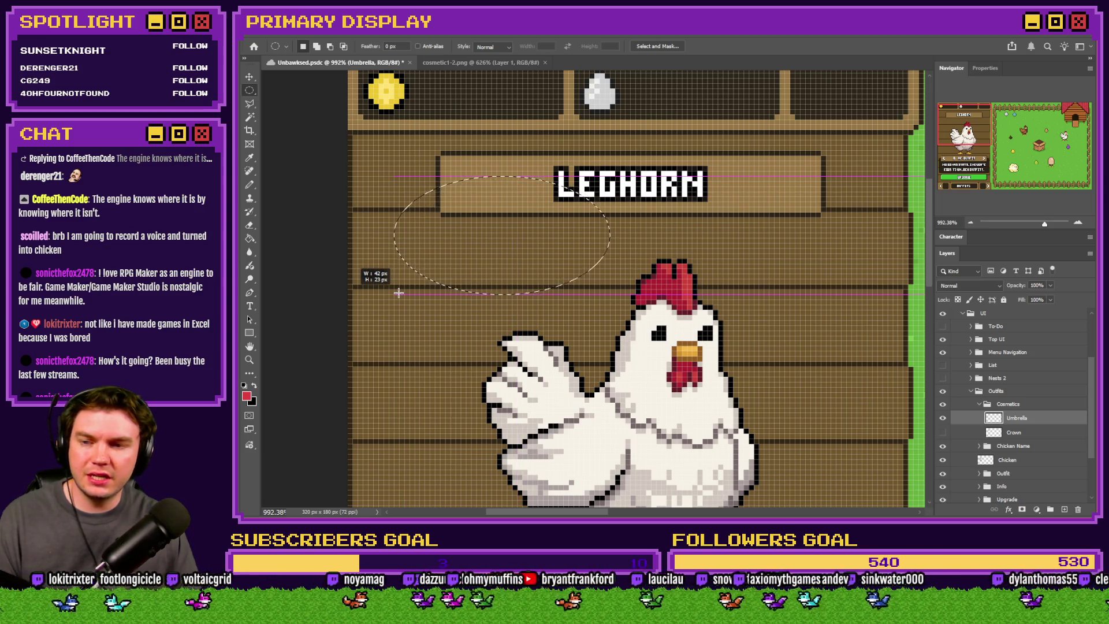
Step: Draw an oval selection above the Leghorn's head and fill it red with the Paint Bucket
left_click_drag(398, 293, 399, 298)
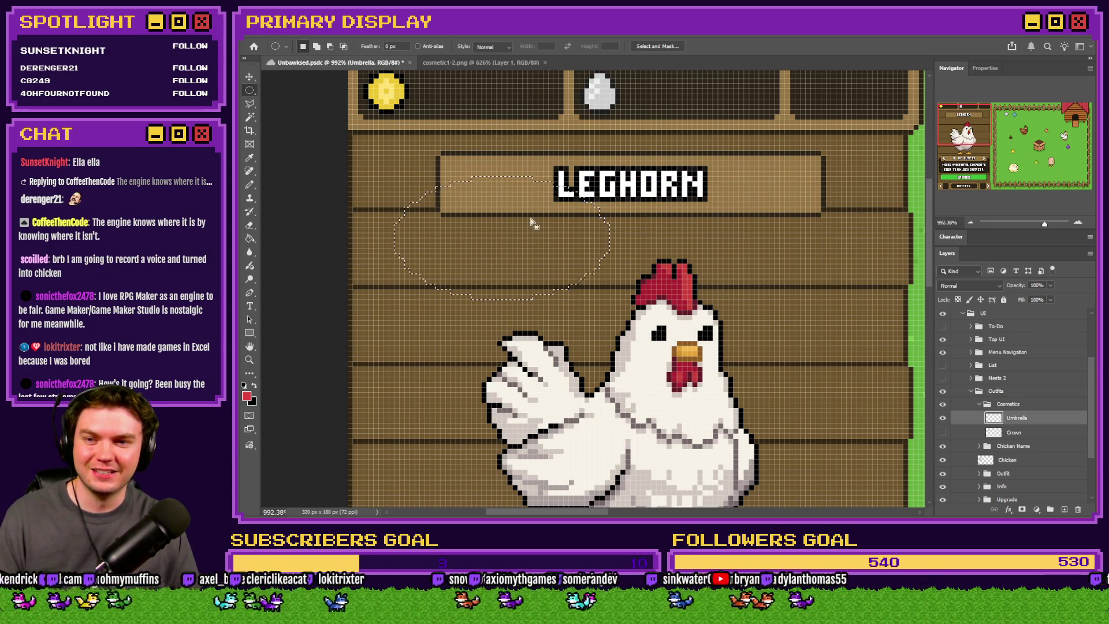
right_click(534, 244)
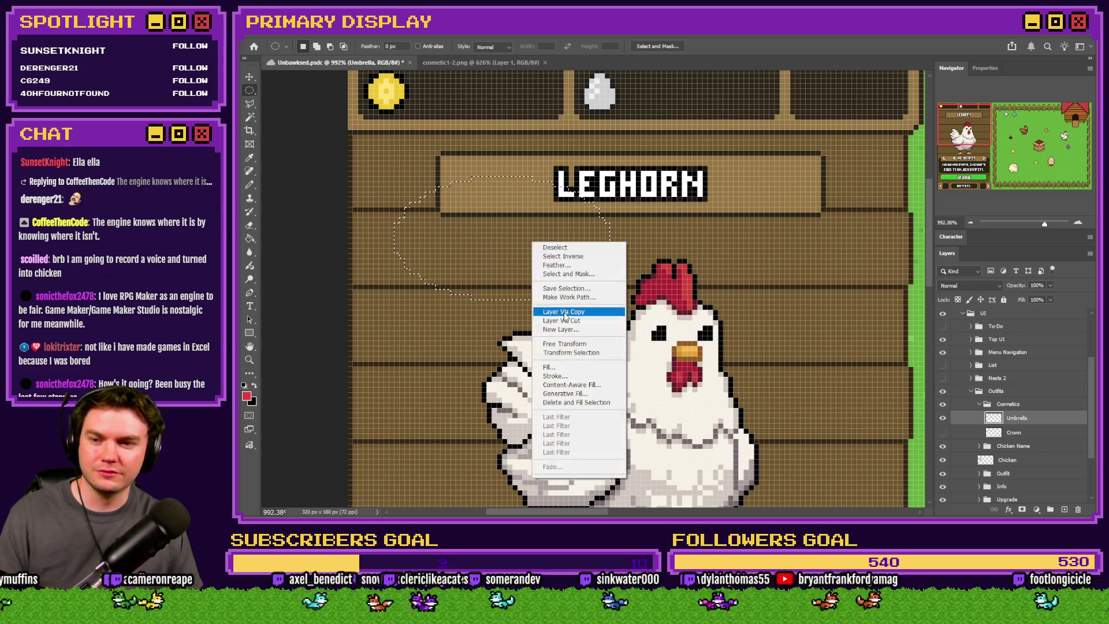
left_click(554, 342)
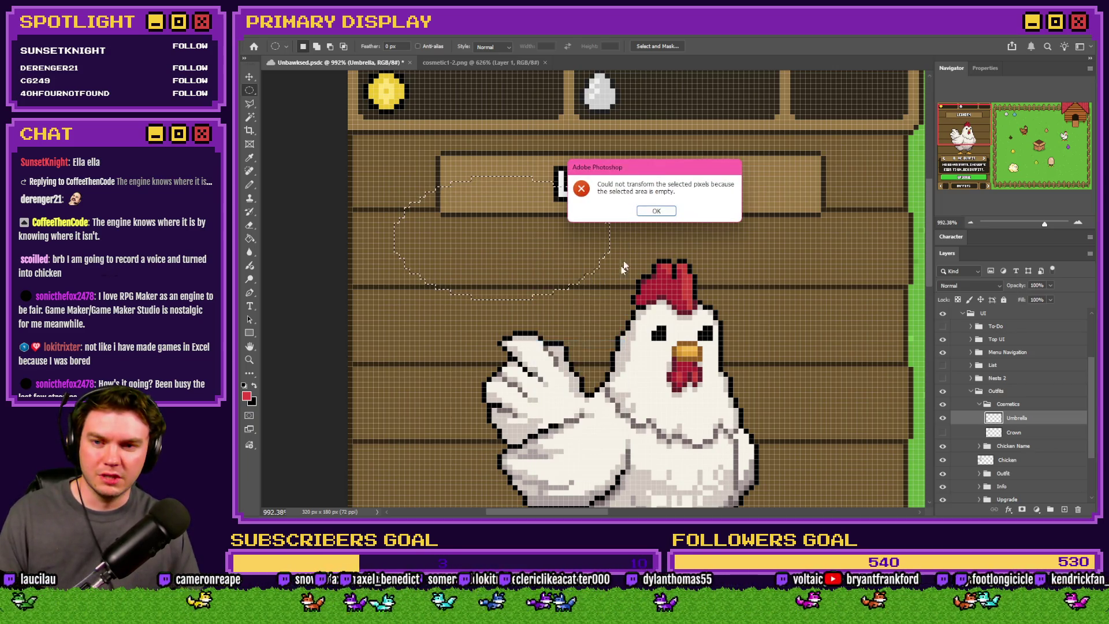
left_click(656, 211)
left_click(250, 239)
left_click(534, 240)
key("m")
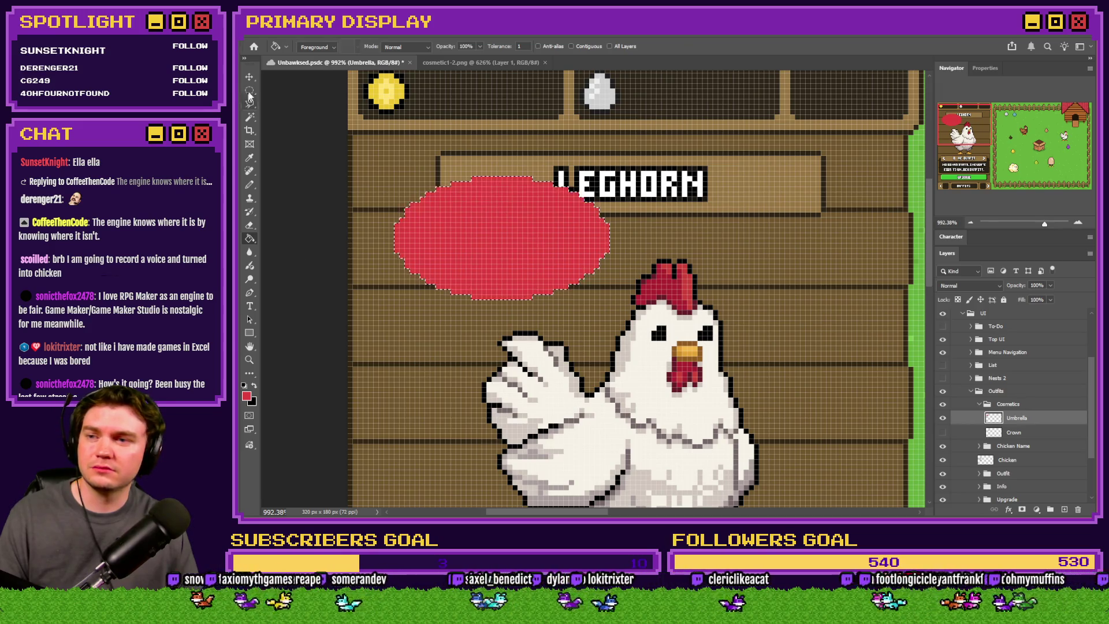
right_click(500, 216)
left_click(537, 317)
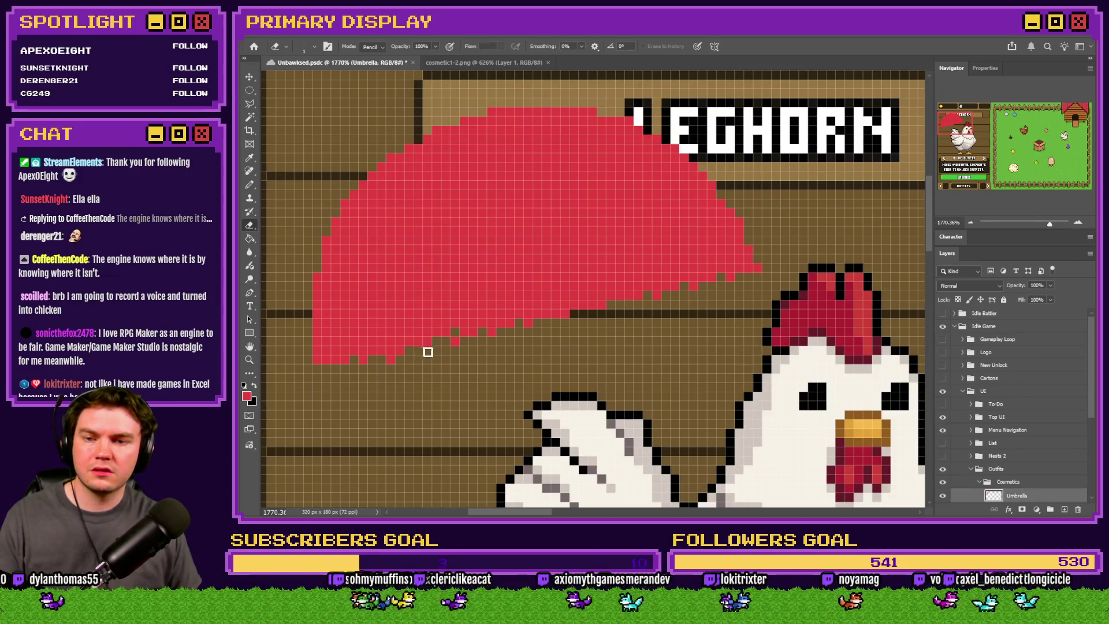
Step: Erase the red oval's lower edge into a dome and sample light grey from cosmetic1-2
mouse_move(329, 376)
left_mouse_down()
mouse_move(446, 329)
mouse_move(701, 268)
mouse_move(694, 289)
mouse_move(727, 284)
mouse_move(525, 312)
mouse_move(485, 339)
mouse_move(384, 367)
mouse_move(305, 350)
mouse_move(360, 364)
left_mouse_up()
left_click_drag(742, 243, 750, 253)
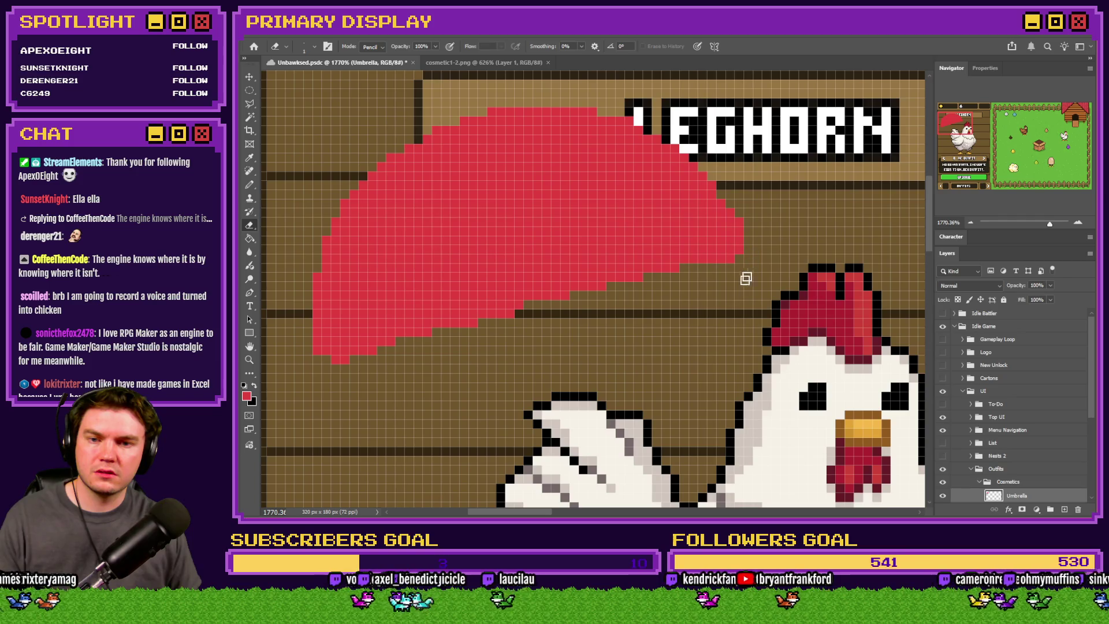
left_click(250, 185)
left_click(444, 62)
left_click(509, 211, "alt")
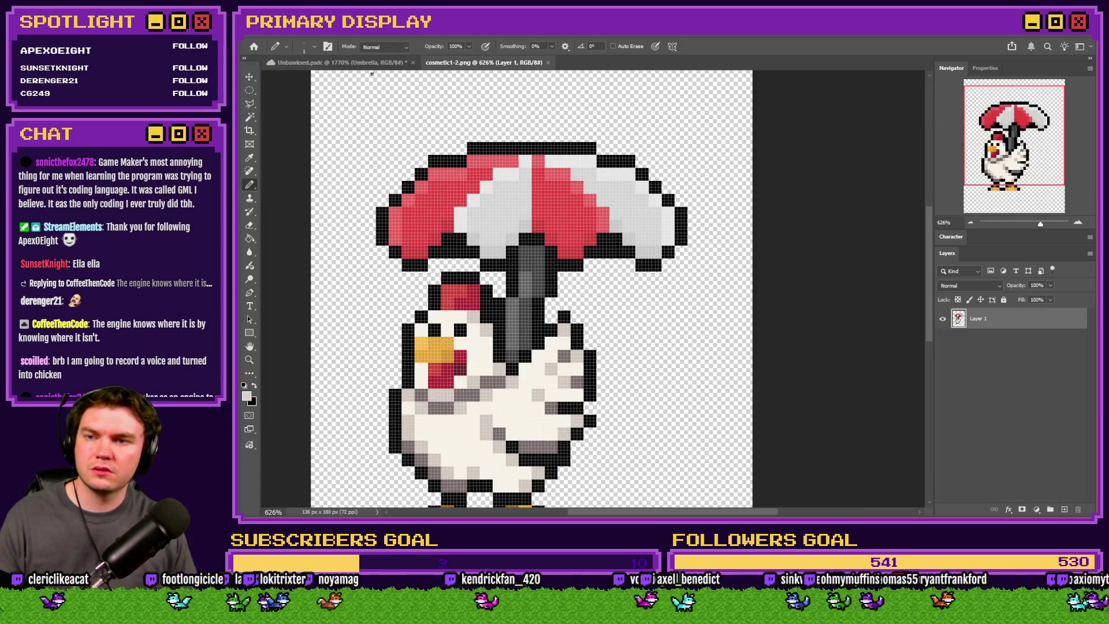
left_click(341, 62)
Step: Place a light-grey rib-tip pixel on the canopy's lower-left edge, undoing stray pixels
left_click(464, 176)
key("ctrl+z")
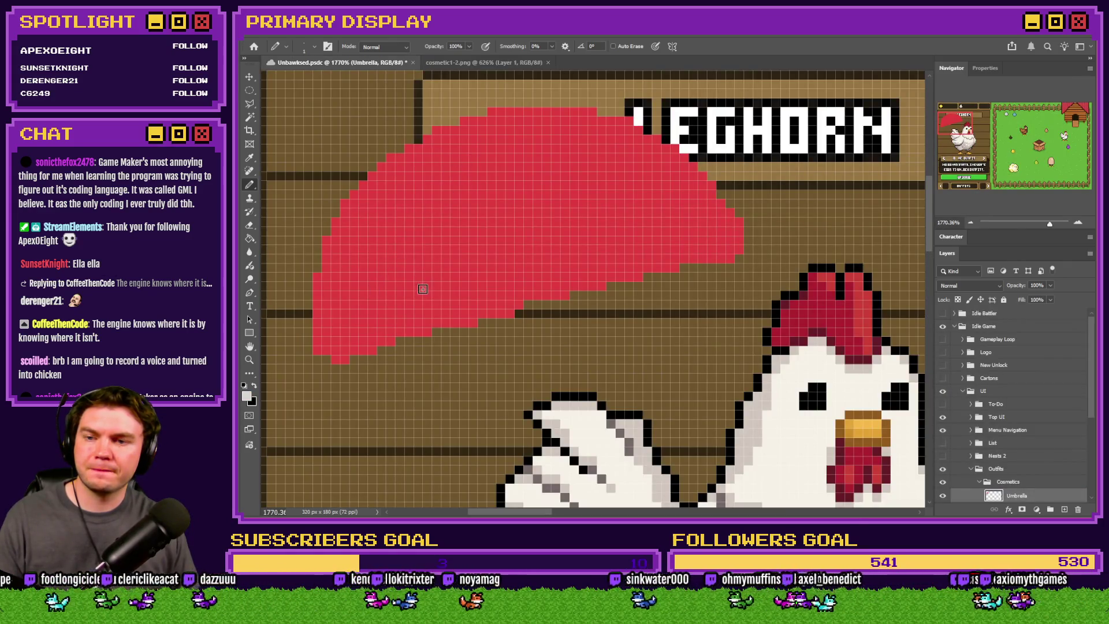
left_click(418, 331)
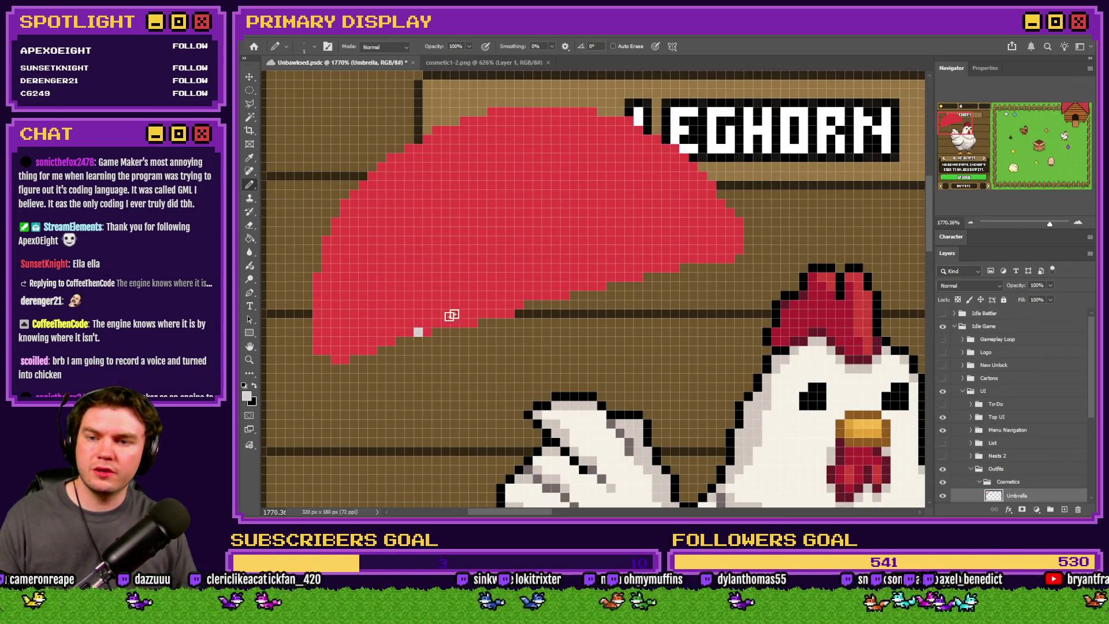
left_click(501, 314)
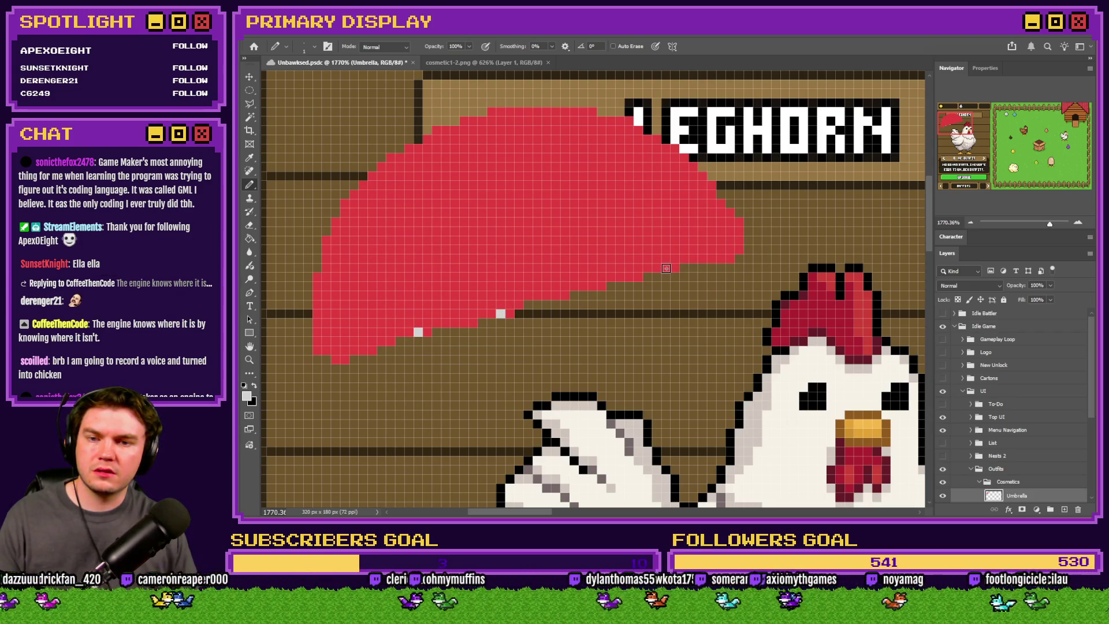
key("ctrl+z")
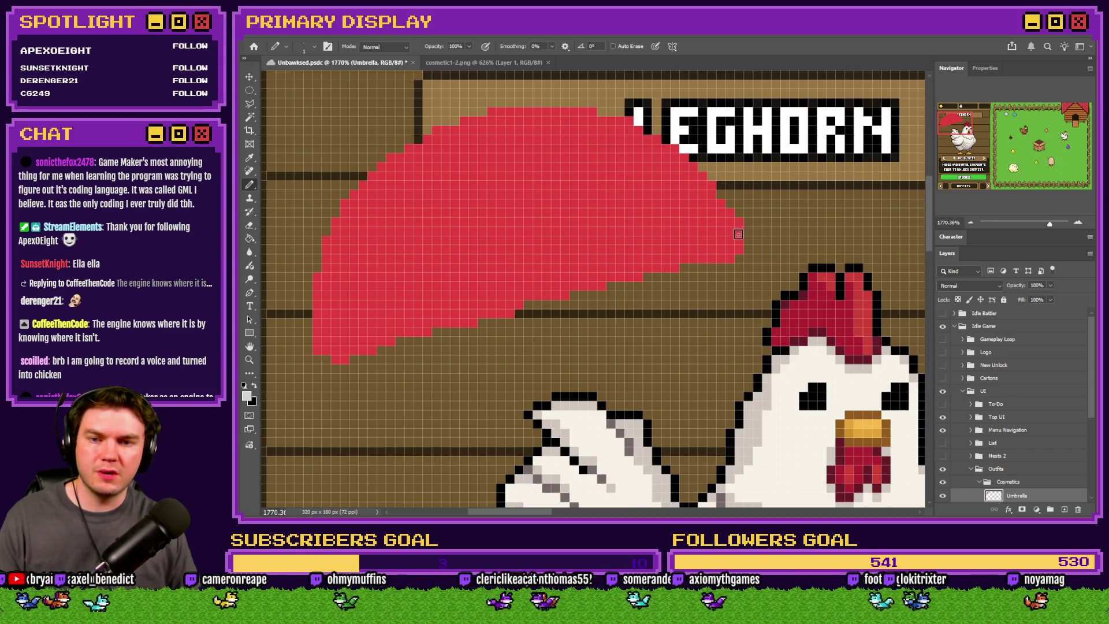
right_click(249, 89)
left_click(312, 94)
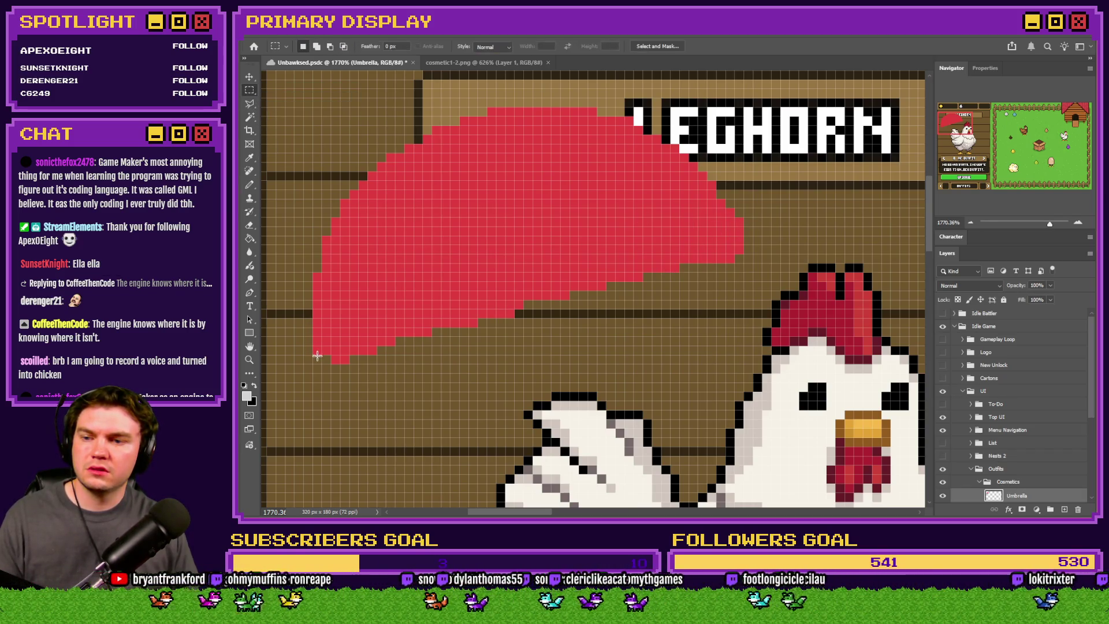
Step: Add light-grey rib-tip pixels at spaced points along the canopy's lower edge
mouse_move(314, 363)
left_mouse_down()
mouse_move(776, 182)
mouse_move(740, 238)
mouse_move(762, 233)
left_mouse_up()
left_click(732, 205)
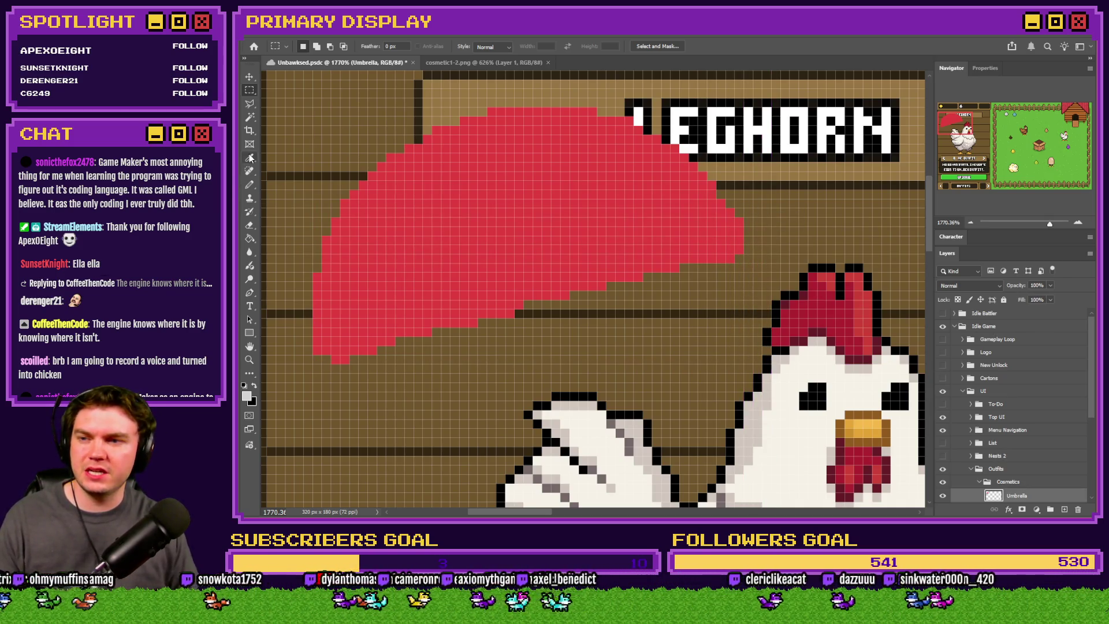
key("b")
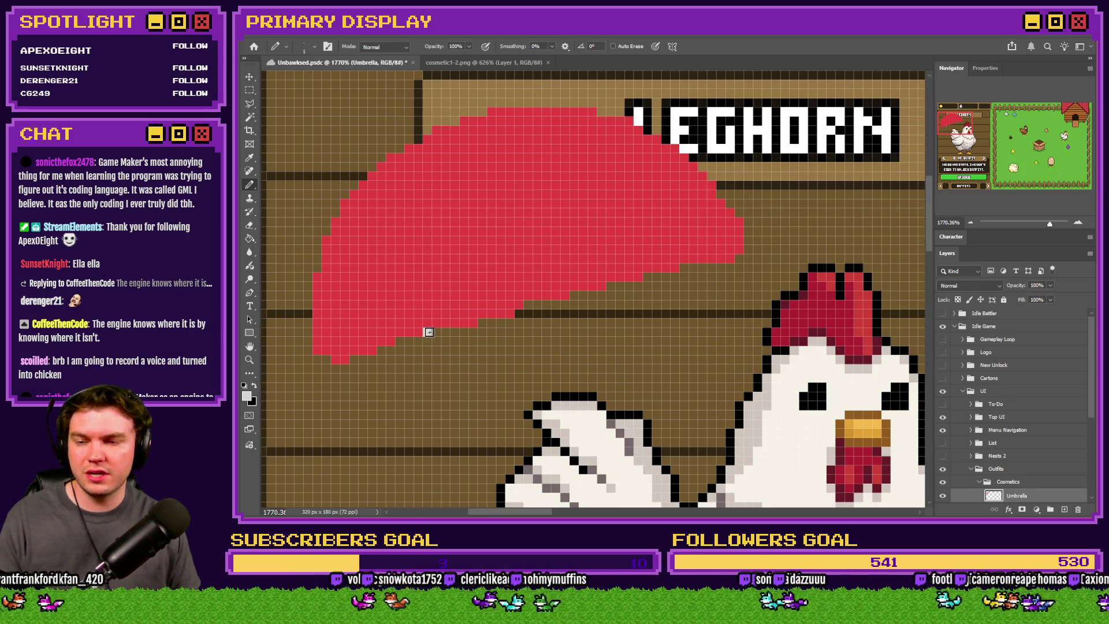
left_click(428, 332)
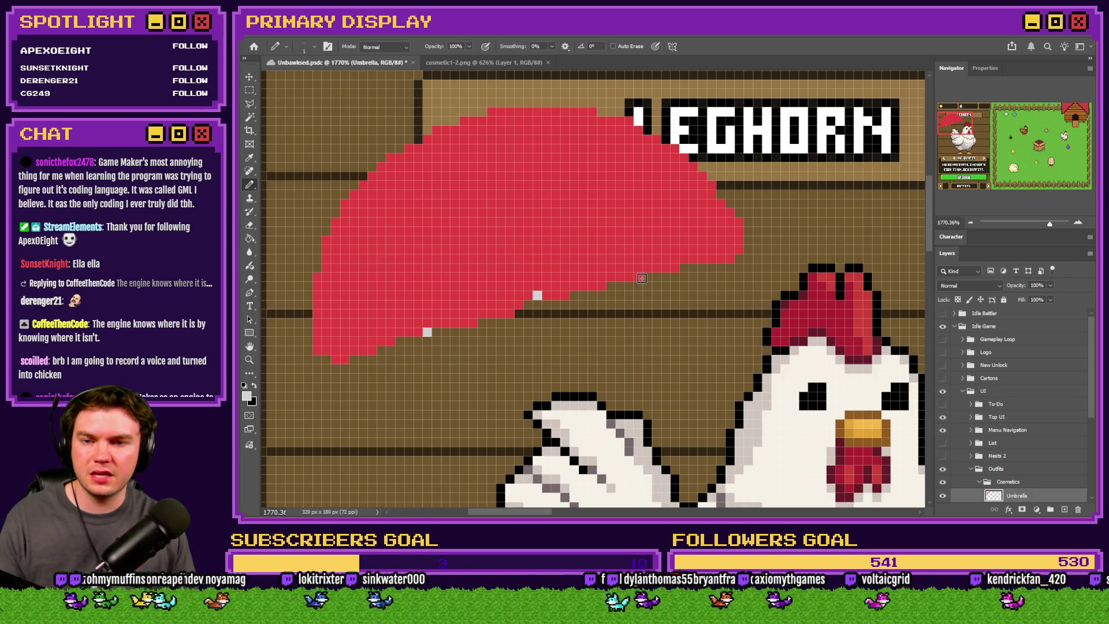
left_click(648, 270)
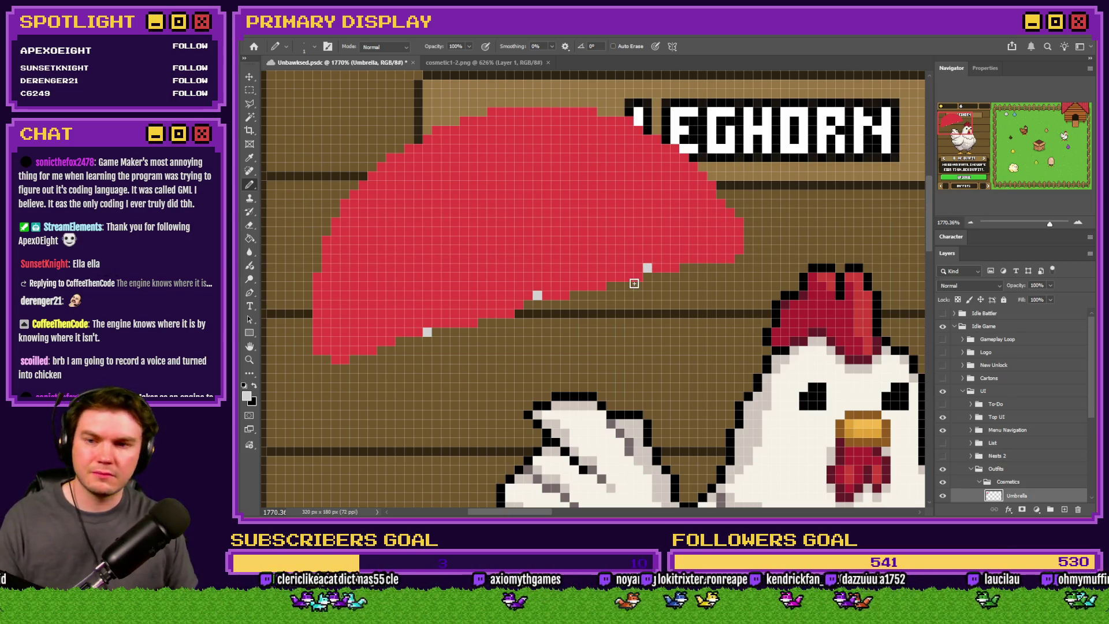
left_click(528, 295)
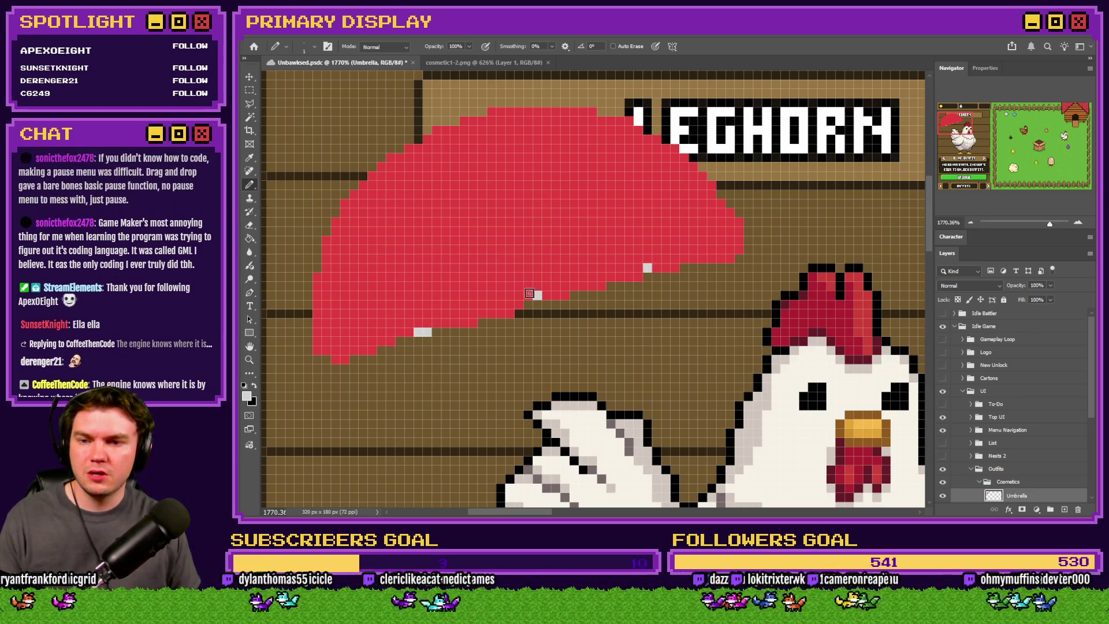
left_click(638, 277)
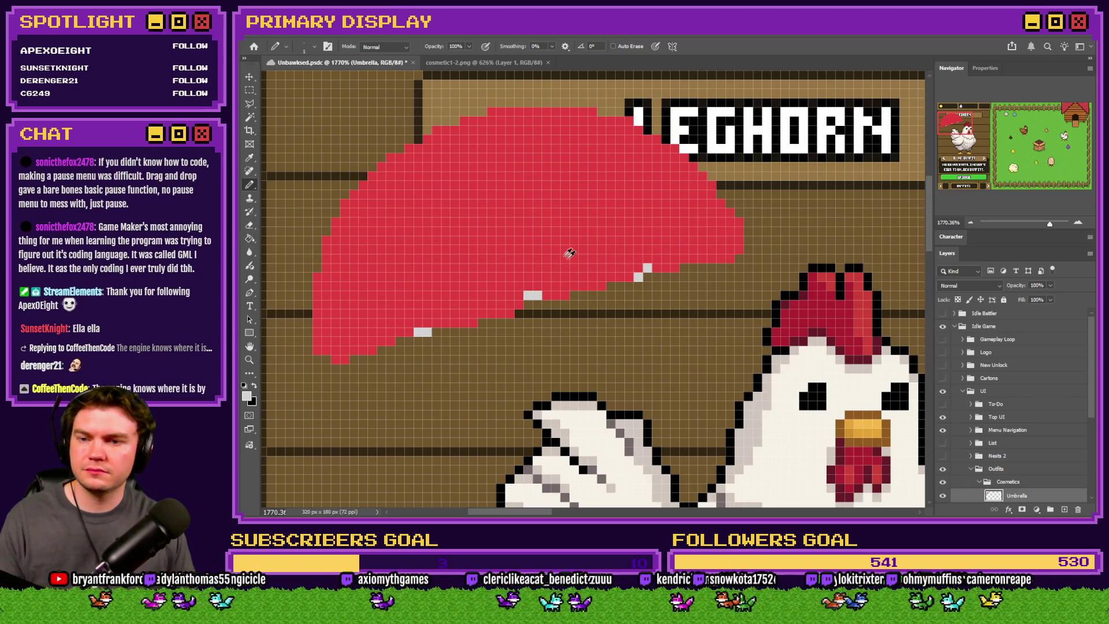
Step: Repaint a misplaced grey pixel red, reselect light grey, and switch to the Twitch page
left_click(570, 253, "alt")
left_click(537, 295)
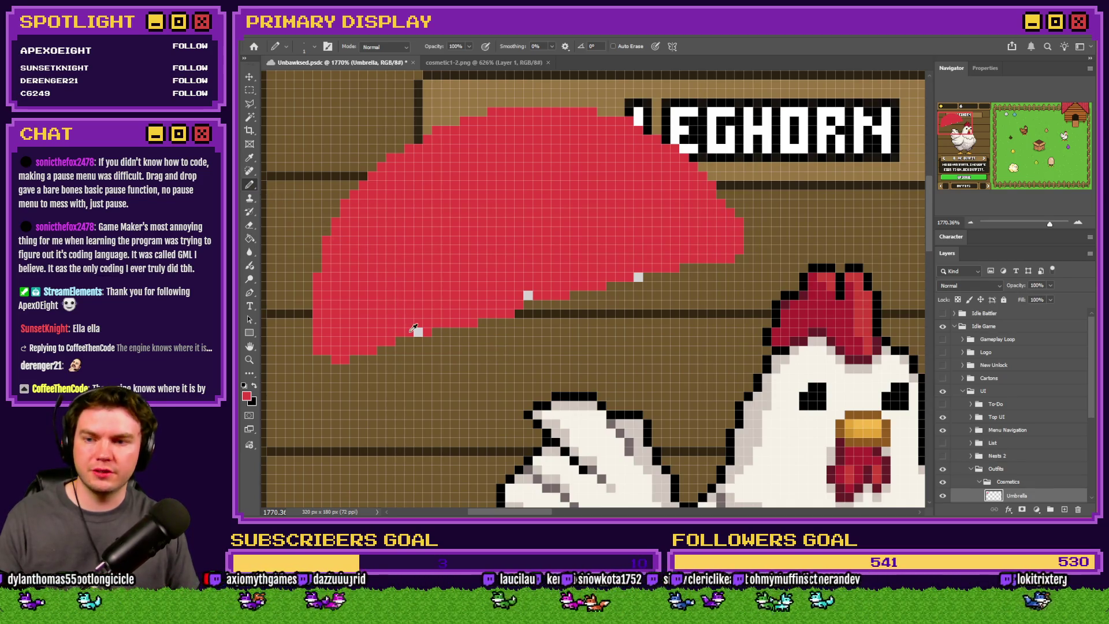
left_click(417, 331, "alt")
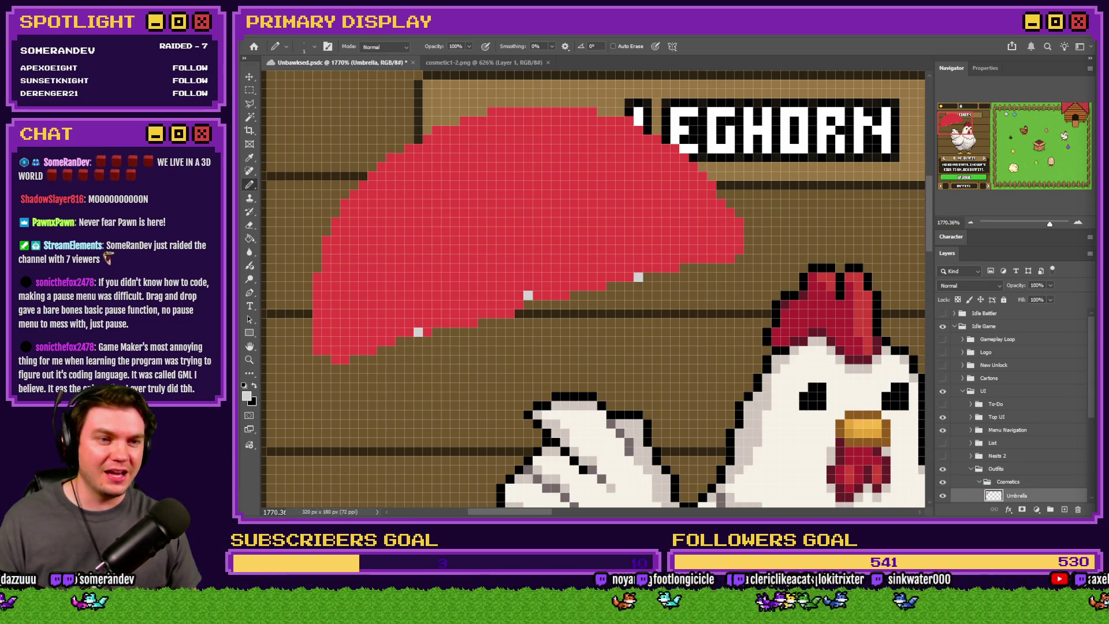
key("alt+Tab")
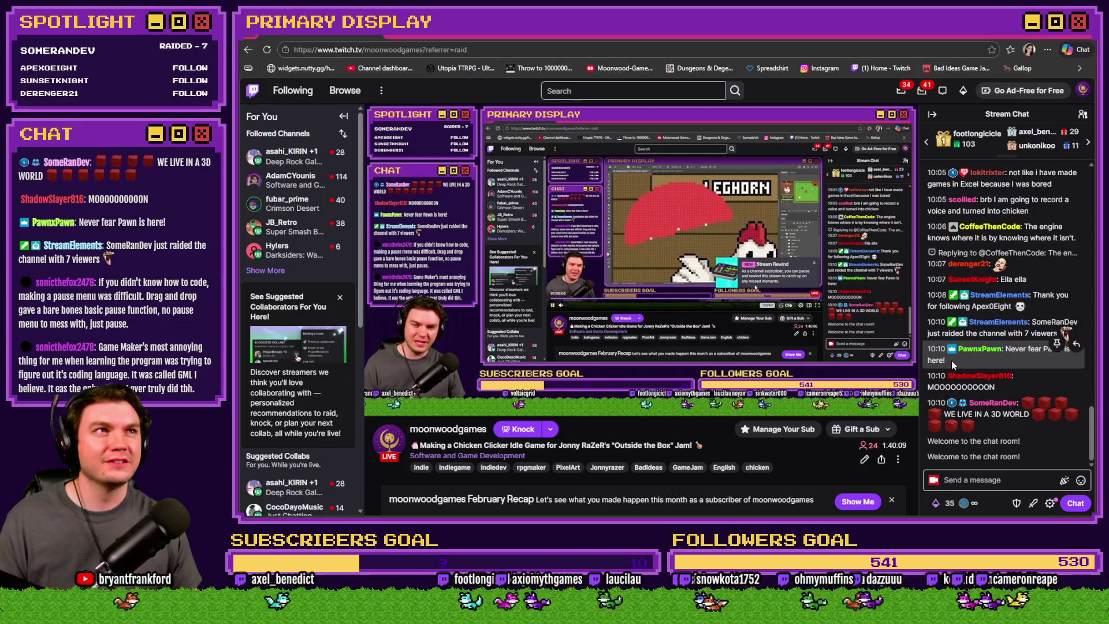
key("alt+Tab")
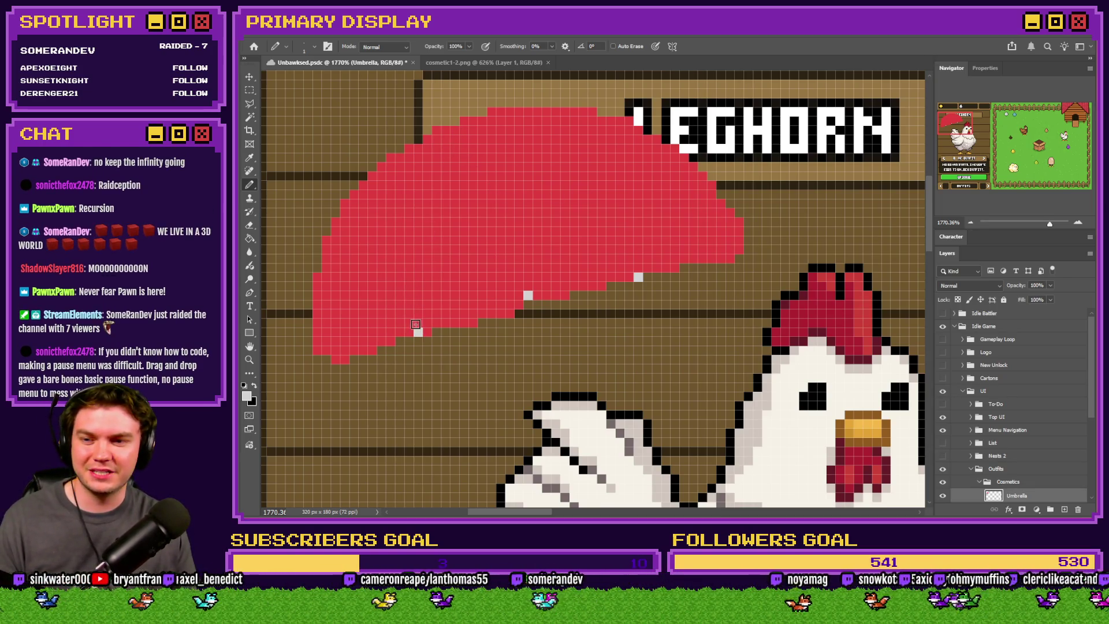
left_click_drag(416, 324, 435, 165)
key("ctrl+z")
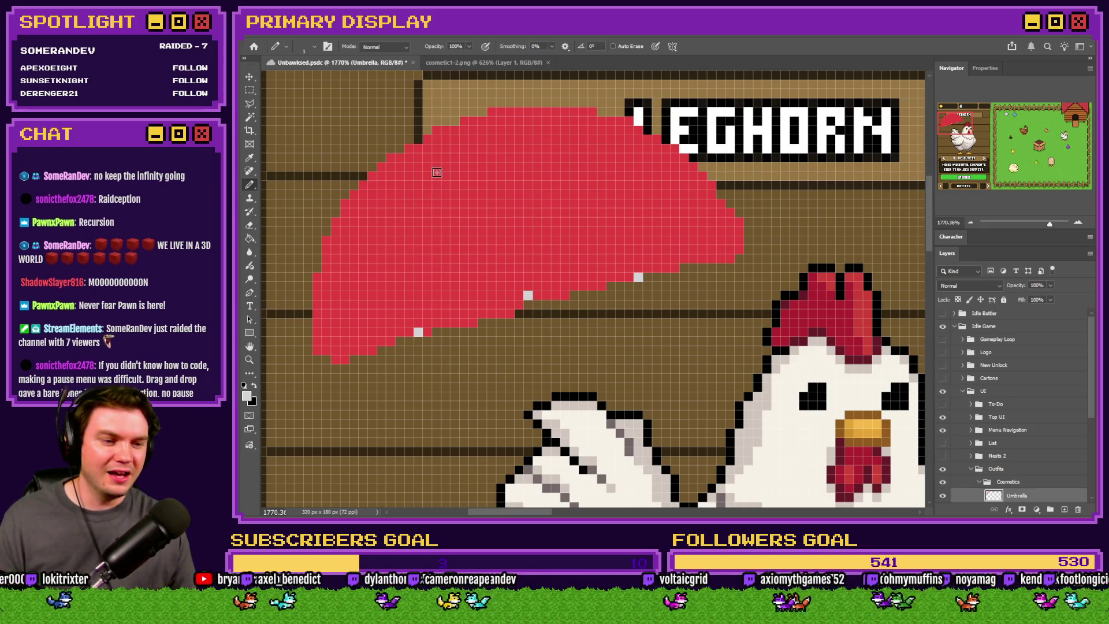
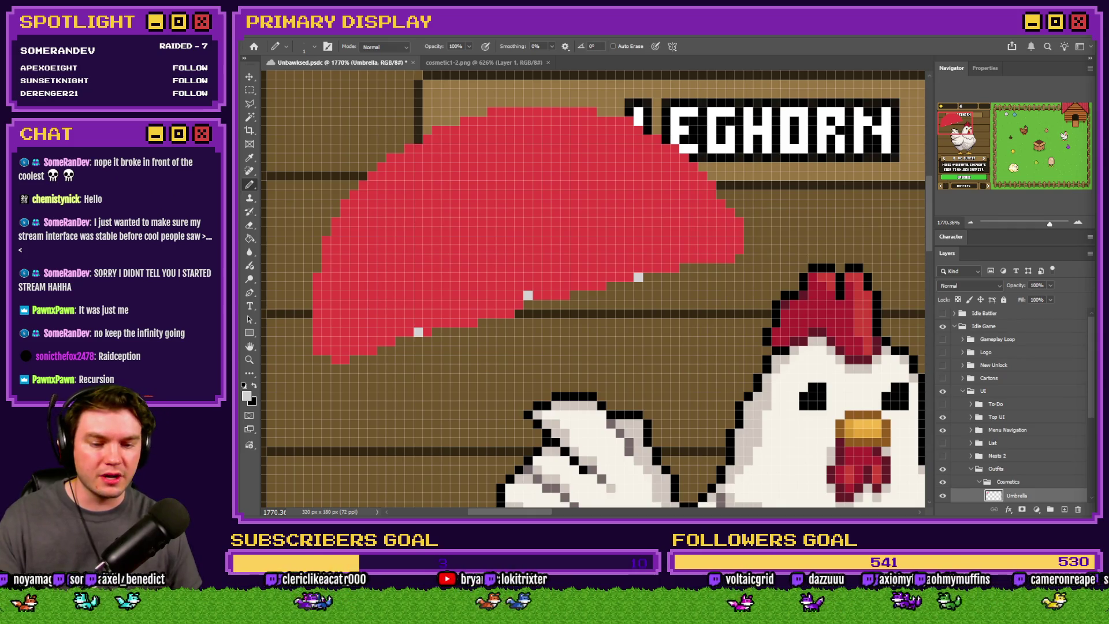
Step: Switch from the Photoshop mockup to the Bad Ideas Game Jam 2026 itch.io page
key("alt+Tab")
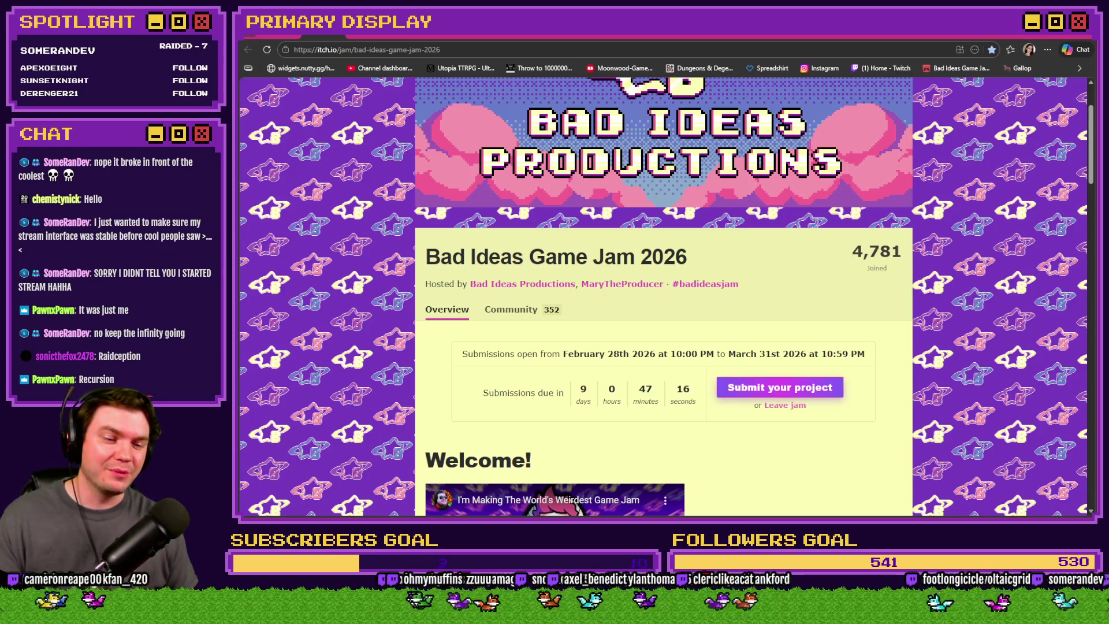
Step: Return to the Unbawksed project in RPG Maker MZ and start a playtest
key("alt+Tab")
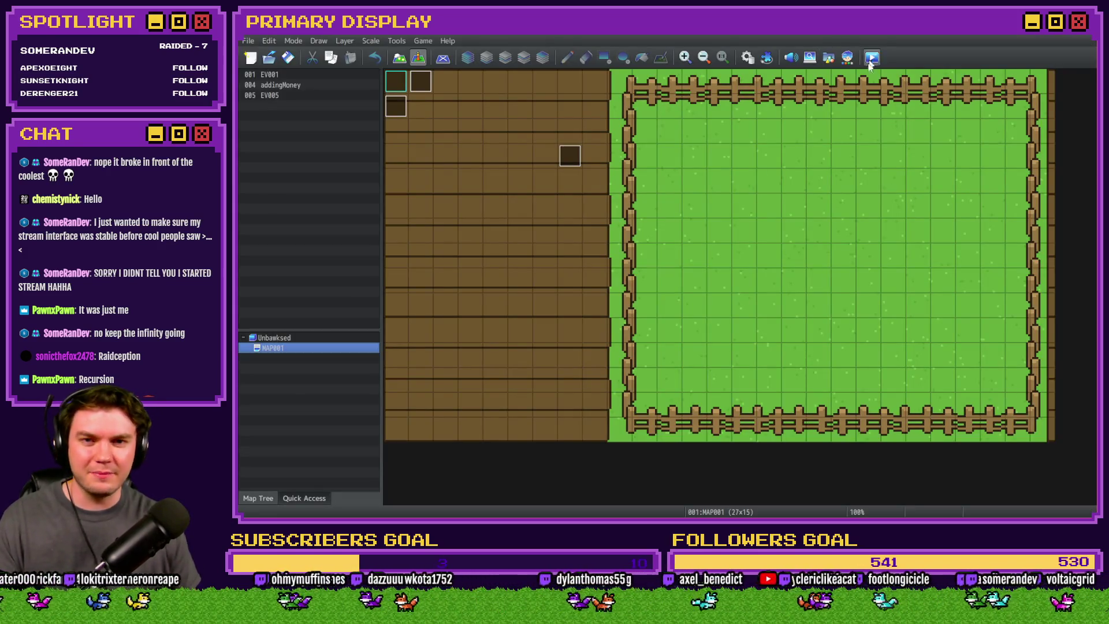
left_click(872, 58)
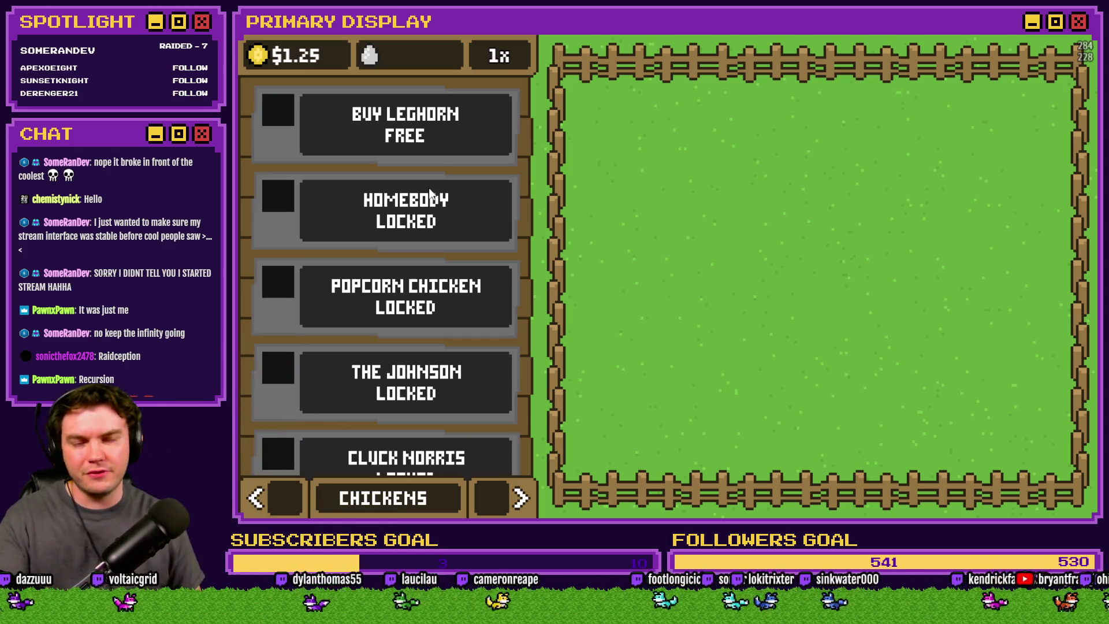
Step: Buy the first chicken breed until its count reaches 10, leaving cash at $131.43
scroll(430, 198, "down", 7)
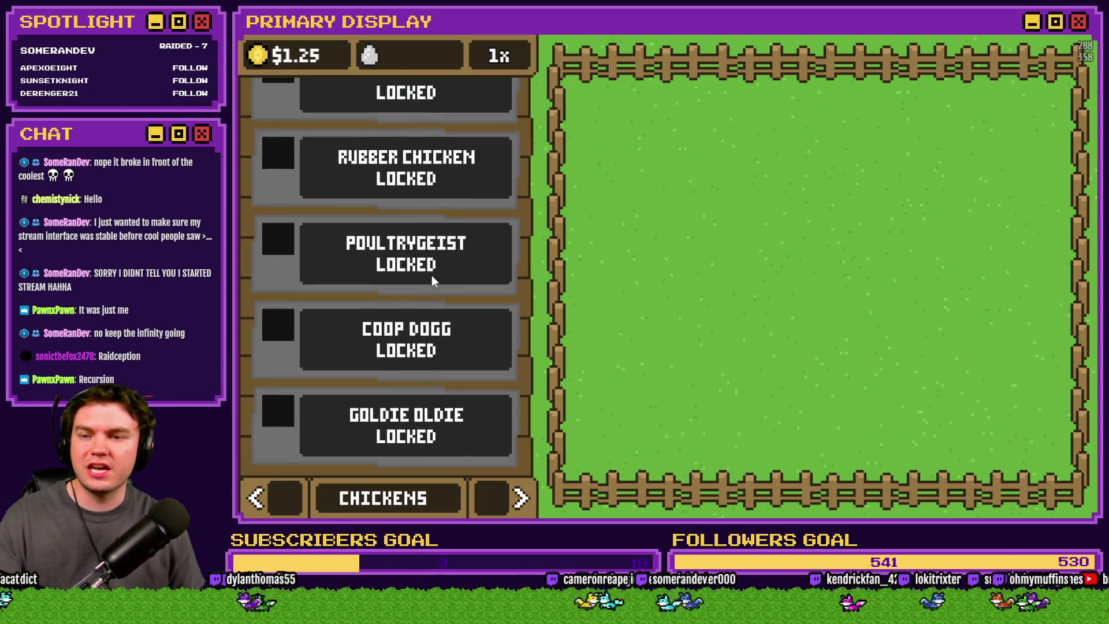
scroll(431, 275, "up", 3)
scroll(425, 341, "up", 3)
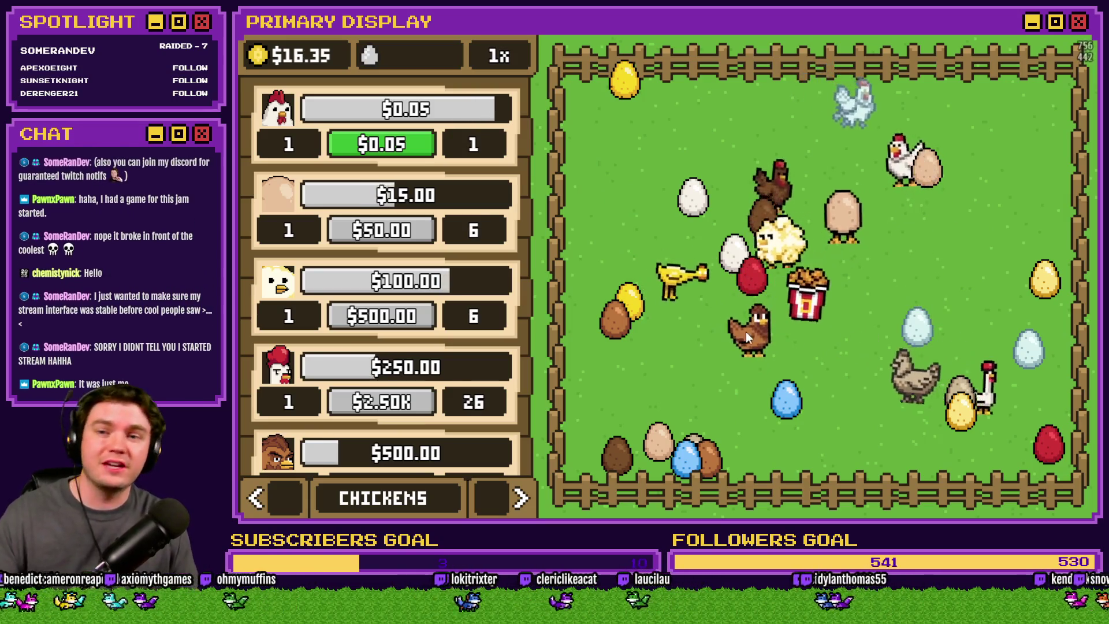
left_click(404, 146)
double_click(404, 146)
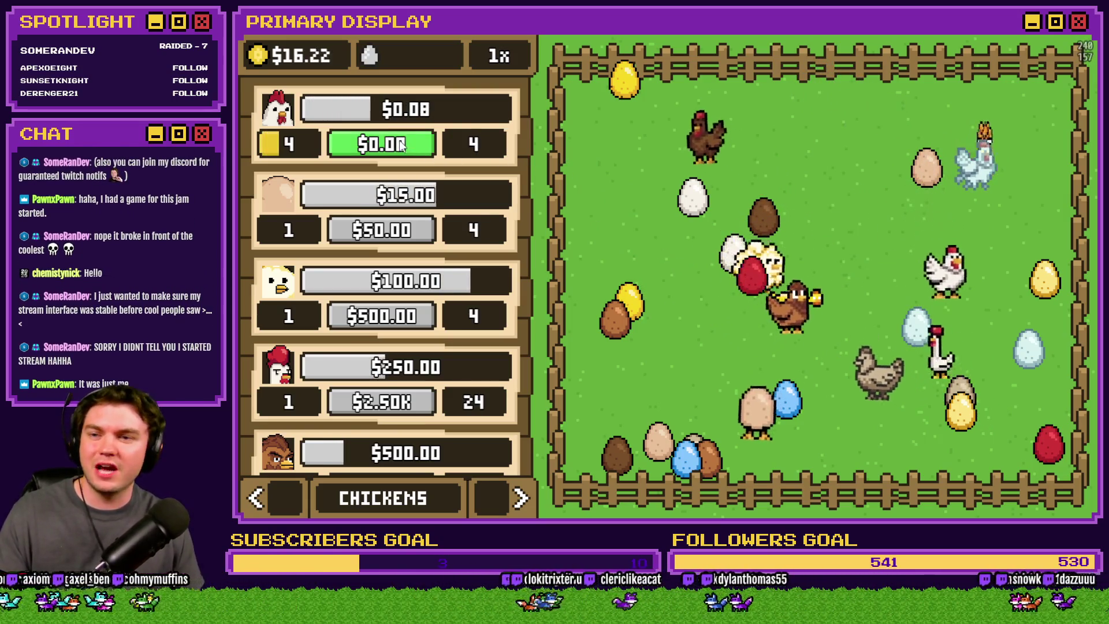
double_click(405, 145)
double_click(405, 146)
double_click(404, 146)
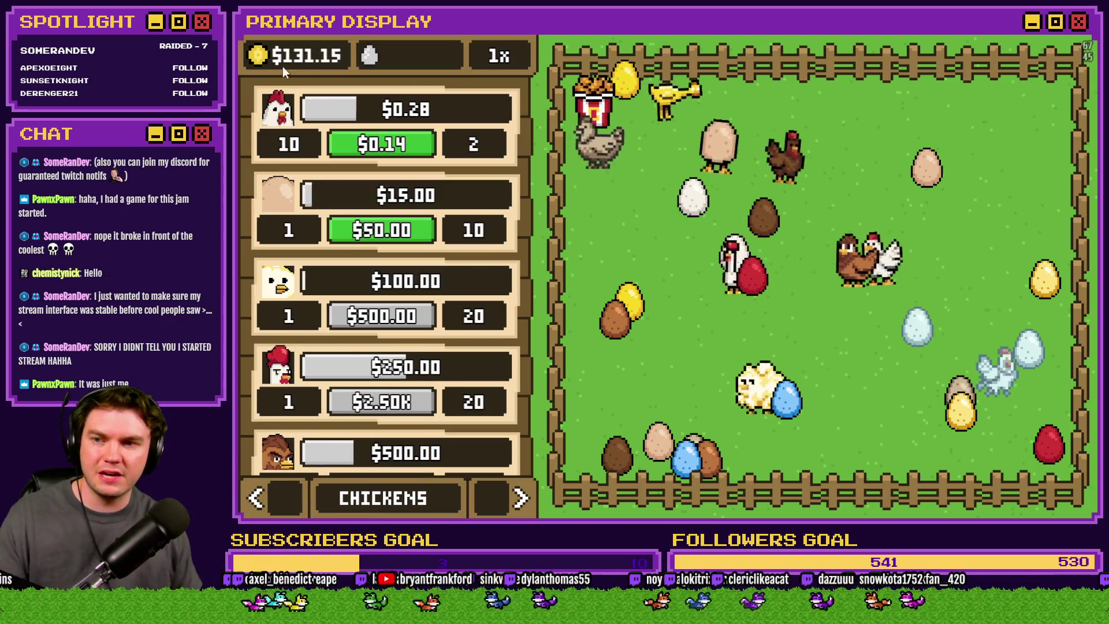
scroll(456, 330, "down", 5)
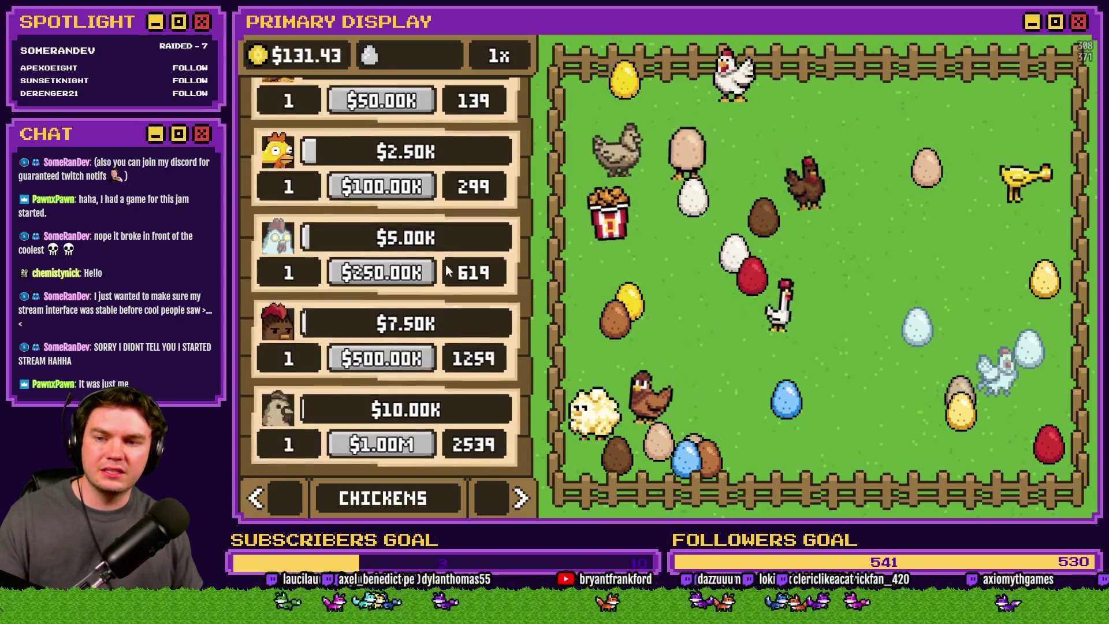
scroll(456, 347, "up", 8)
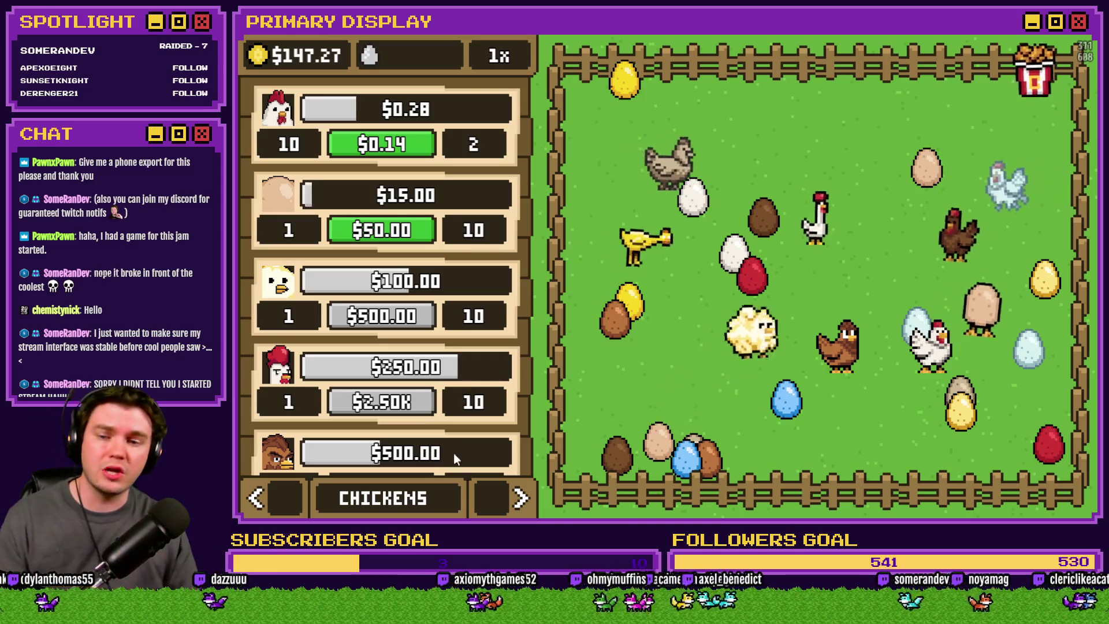
Step: In the Nests panel, place a blue egg and the brown egg into nests and incubate them
left_click(519, 498)
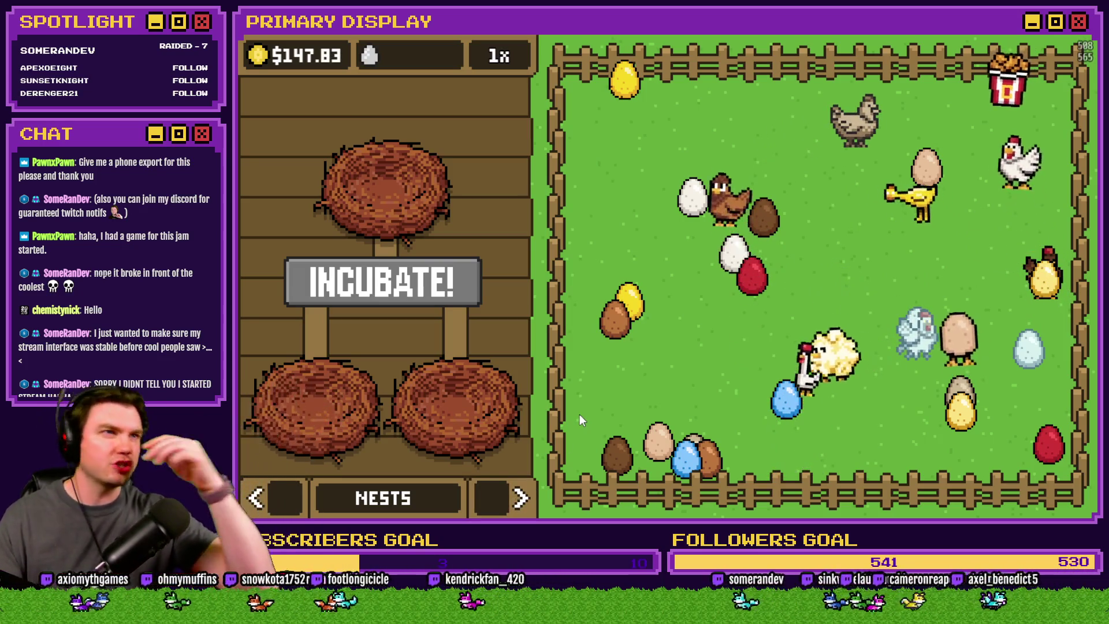
mouse_move(795, 422)
left_mouse_down()
mouse_move(495, 453)
mouse_move(457, 410)
left_mouse_up()
mouse_move(623, 343)
left_mouse_down()
mouse_move(456, 373)
mouse_move(460, 391)
left_mouse_up()
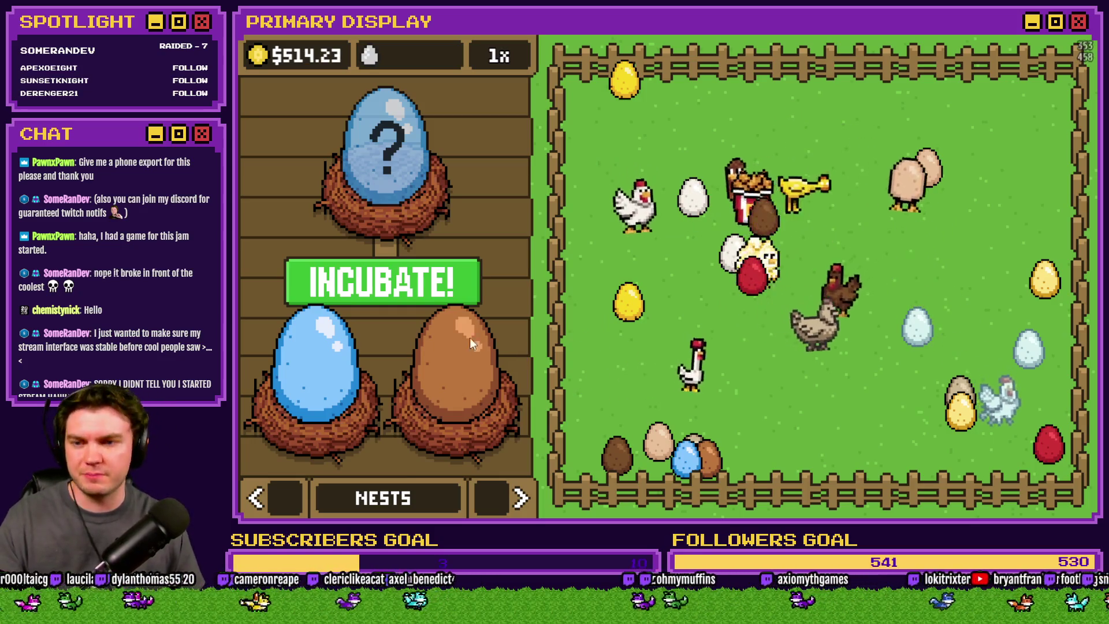
left_click(432, 288)
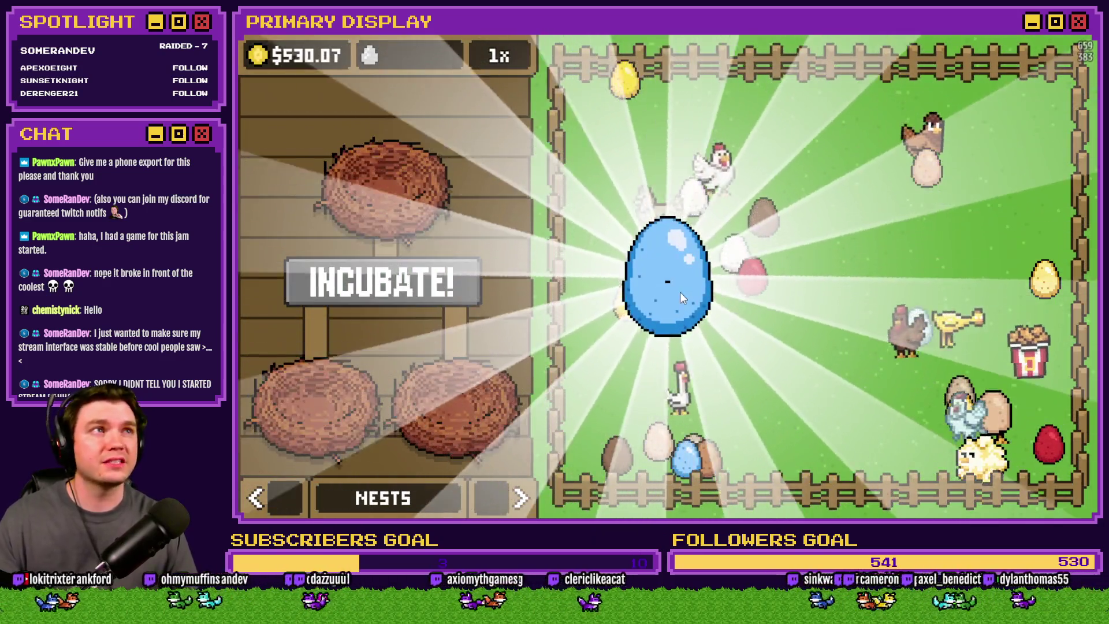
Step: Crack the revealed blue egg to hatch its chick and return to the pen
left_click(667, 288)
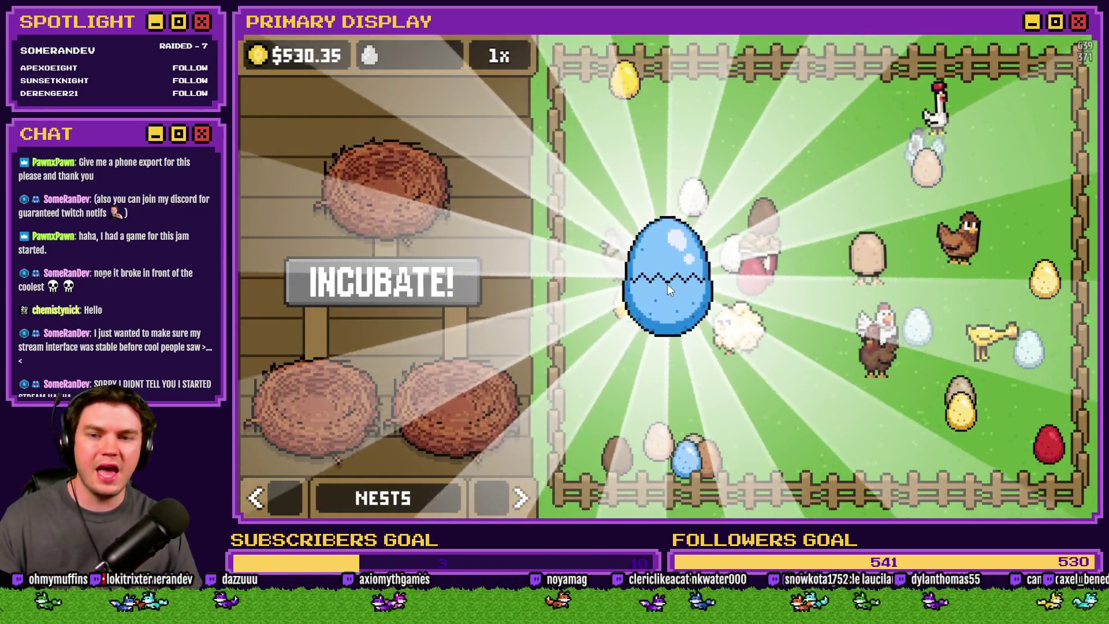
left_click(668, 287)
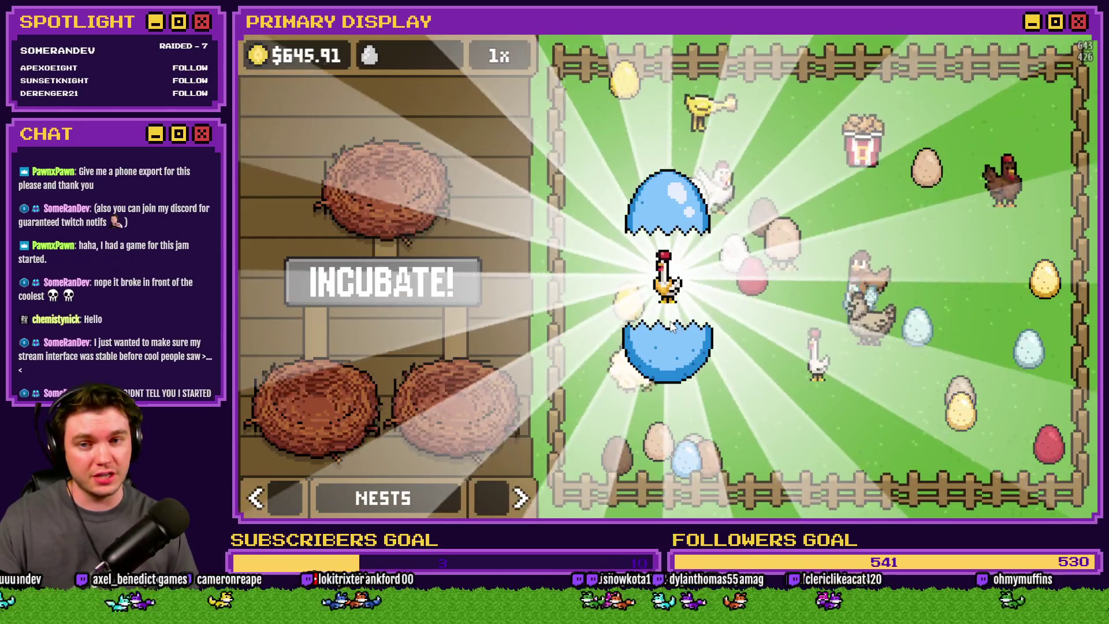
left_click(672, 326)
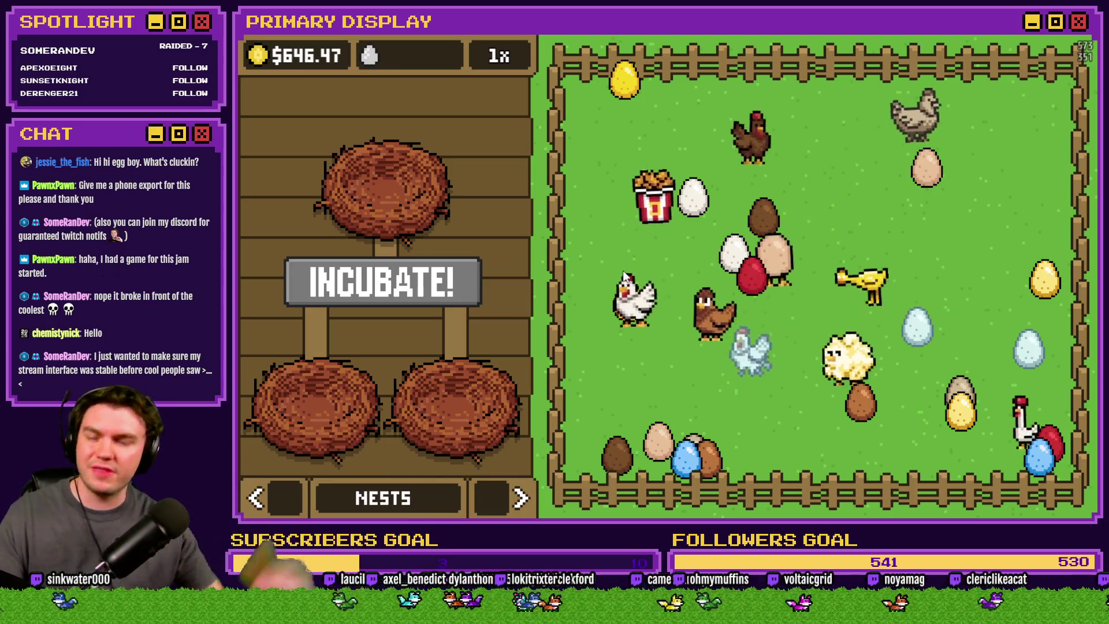
Step: Put the golden egg and a brown egg into the nests and start incubating
left_click(631, 299)
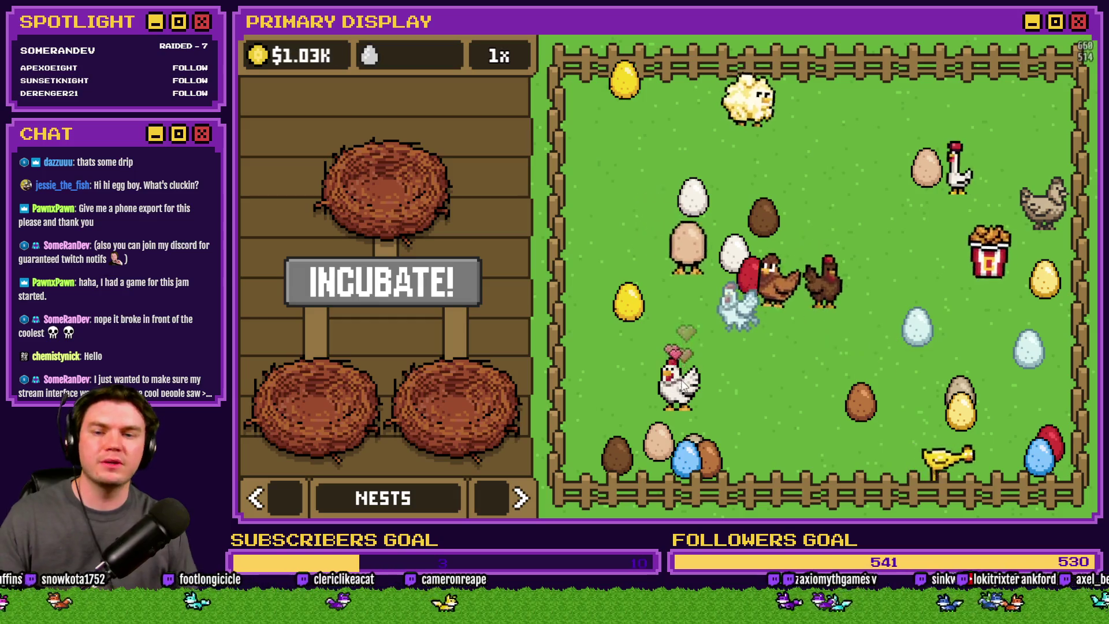
left_click(683, 385)
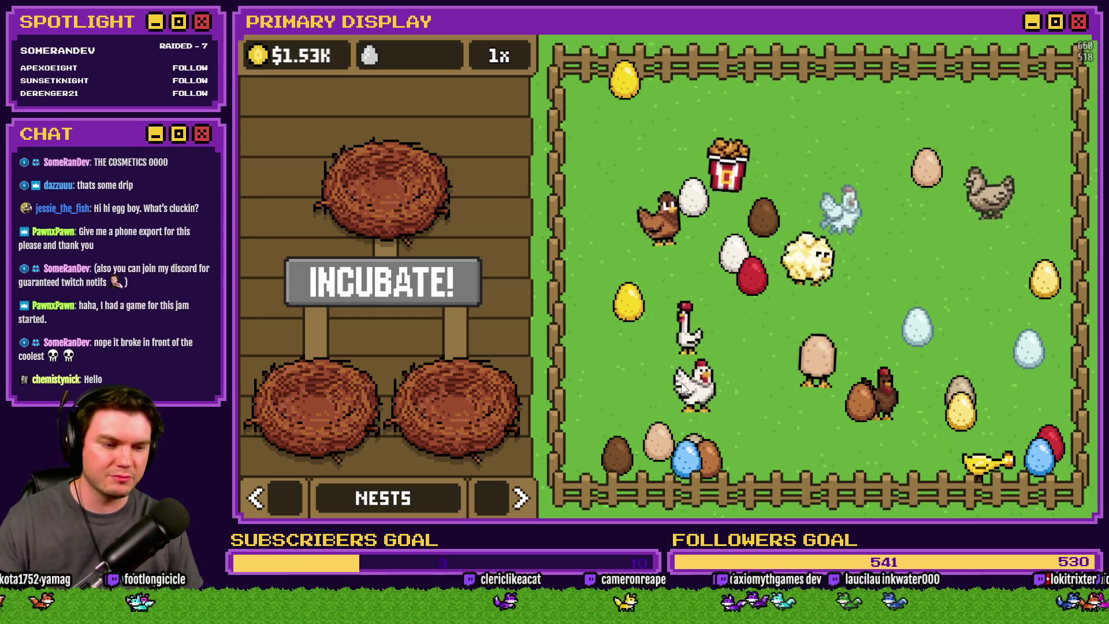
left_click_drag(704, 462, 463, 384)
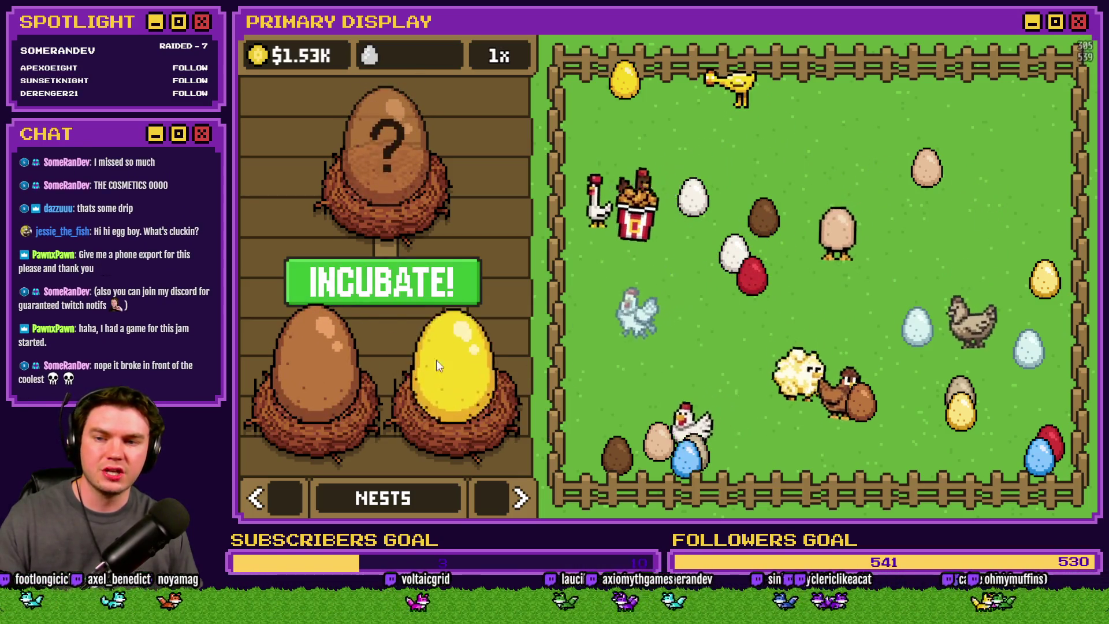
left_click(411, 293)
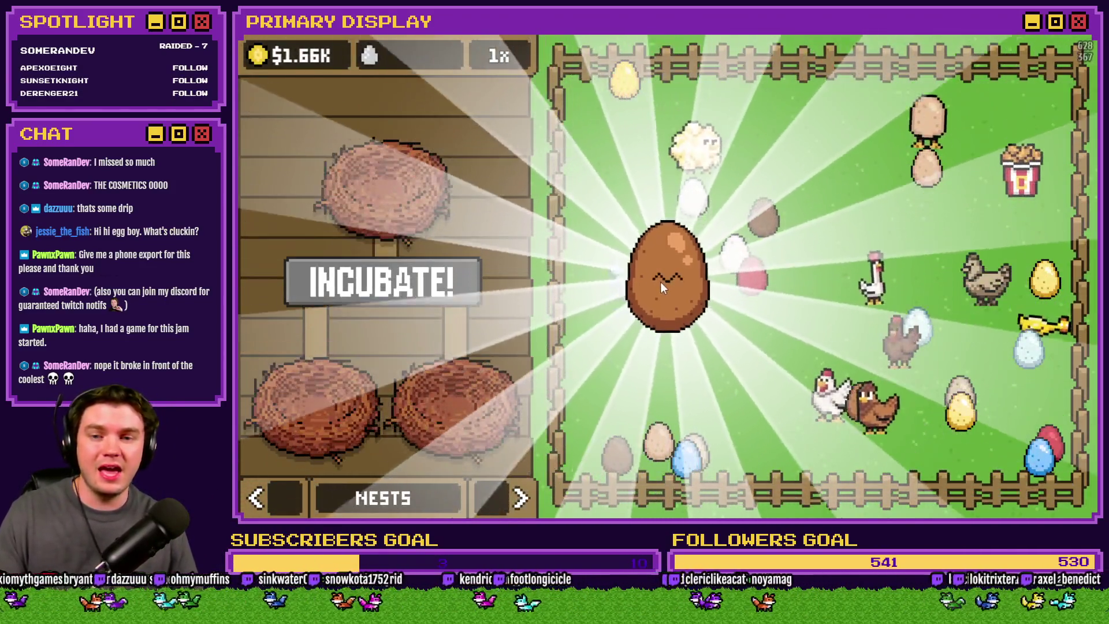
Step: Crack the revealed brown egg to hatch a brown chicken, then show the Chickens shop
left_click(668, 282)
left_click(667, 281)
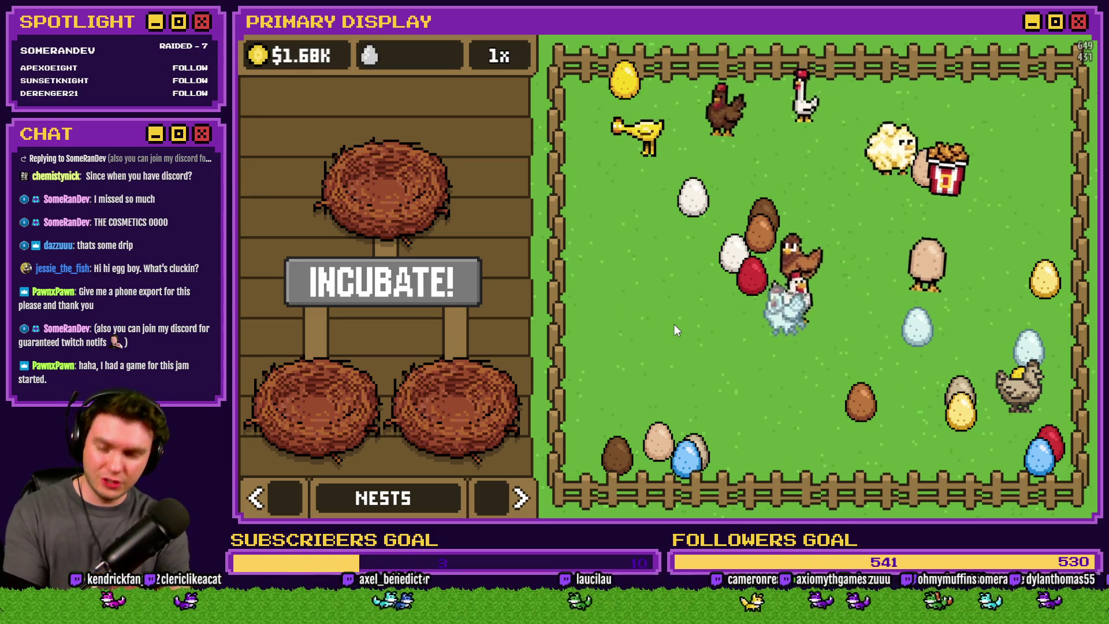
left_click(284, 498)
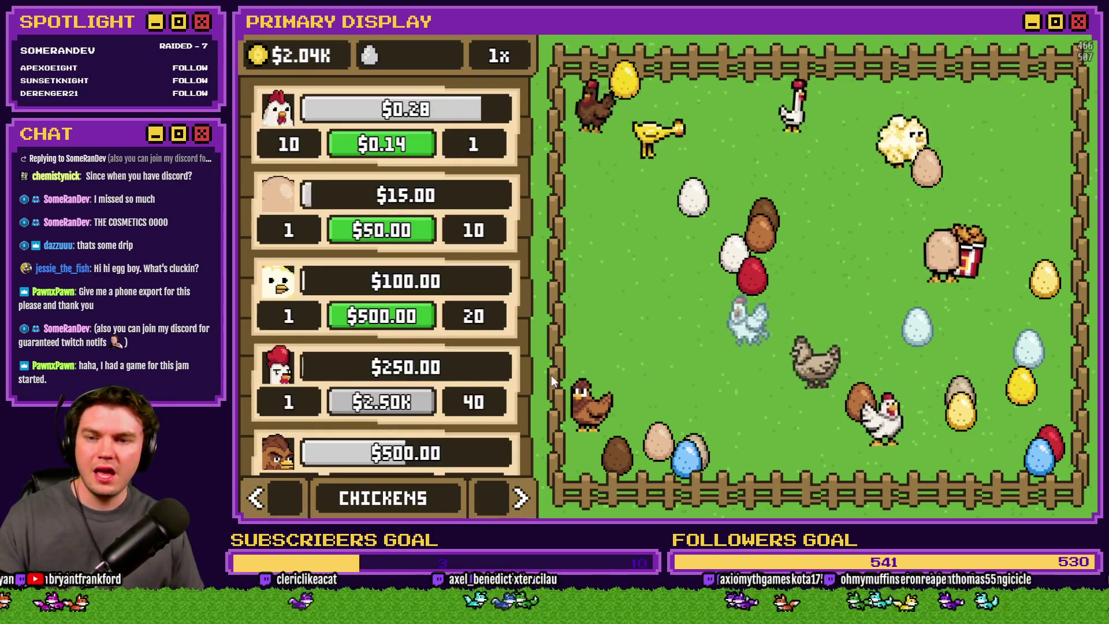
scroll(483, 305, "down", 5)
scroll(491, 264, "up", 5)
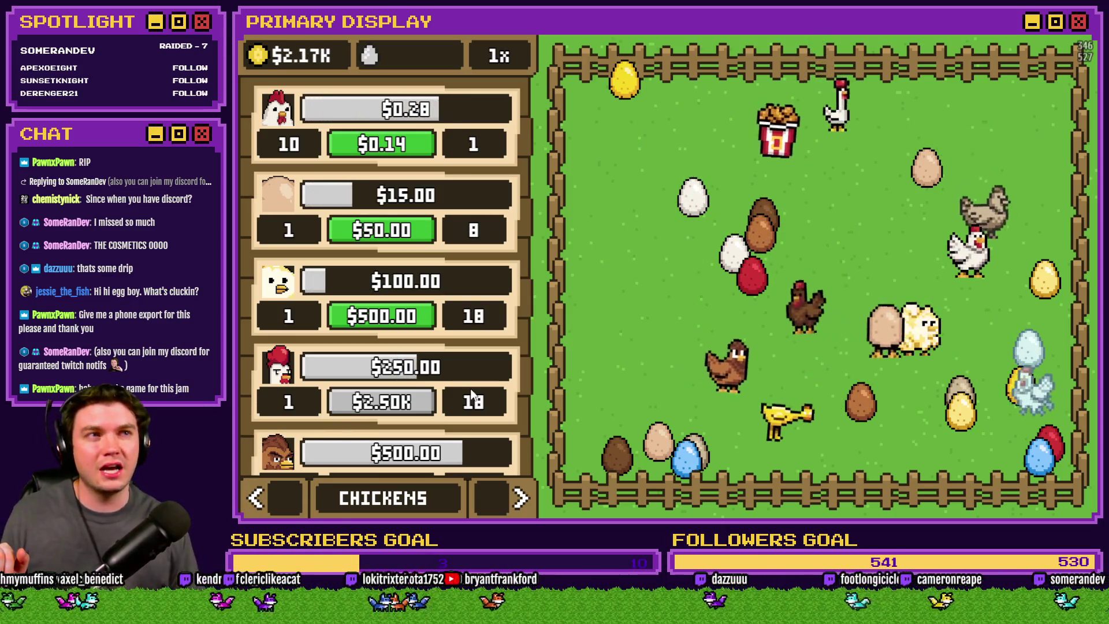
scroll(469, 328, "down", 1)
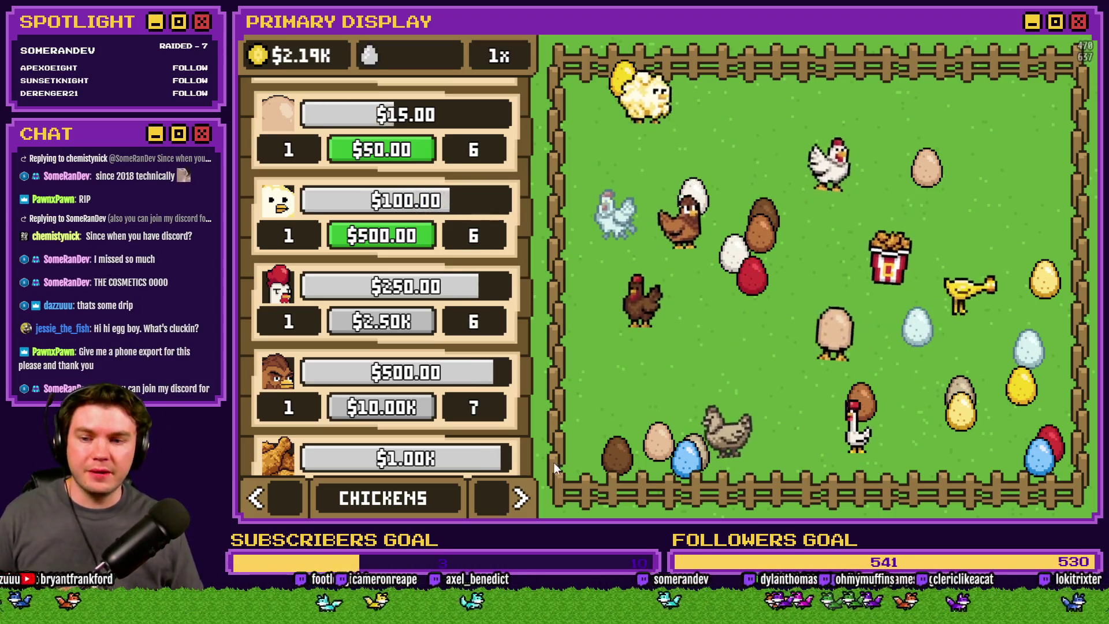
Step: Place a red egg in the lower-left nest and the beige egg in the lower-right, then incubate
left_click_drag(752, 278, 350, 369)
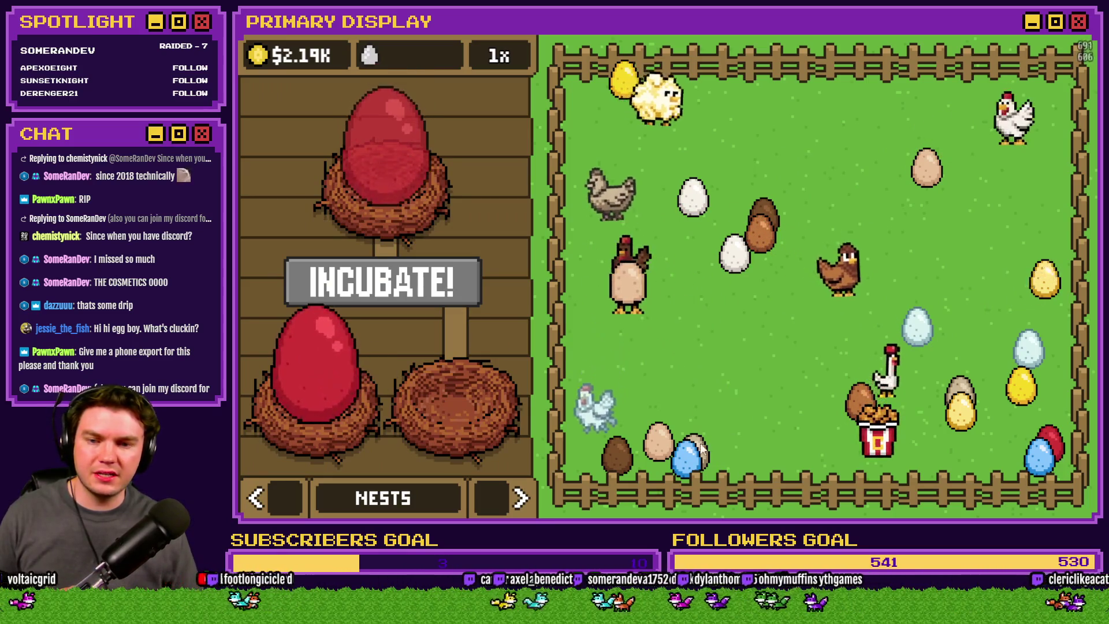
left_click_drag(425, 387, 453, 386)
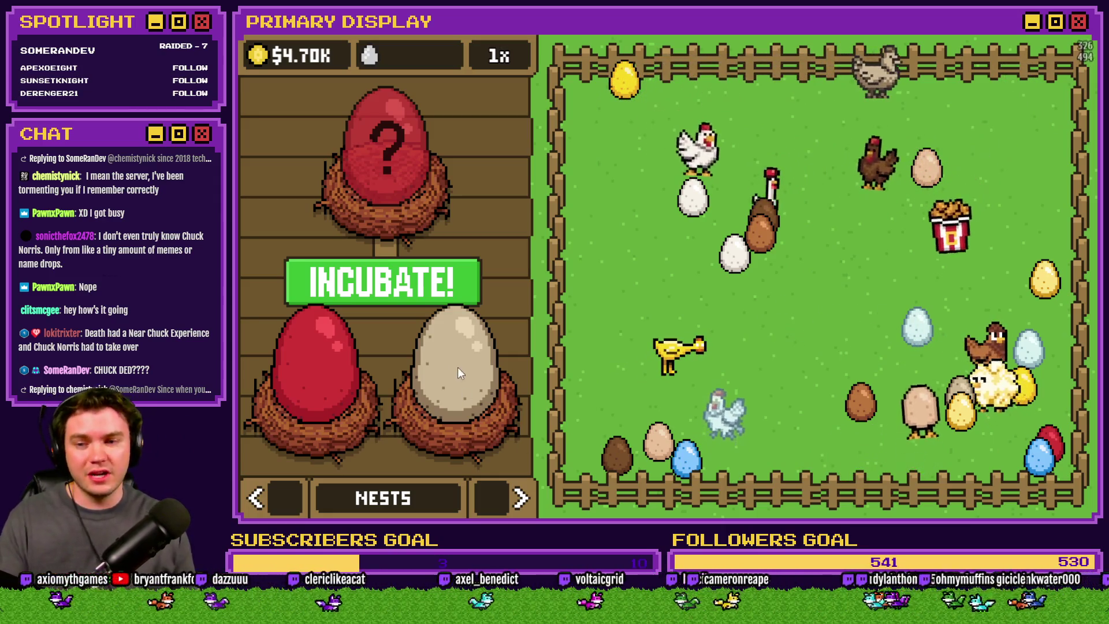
left_click(405, 286)
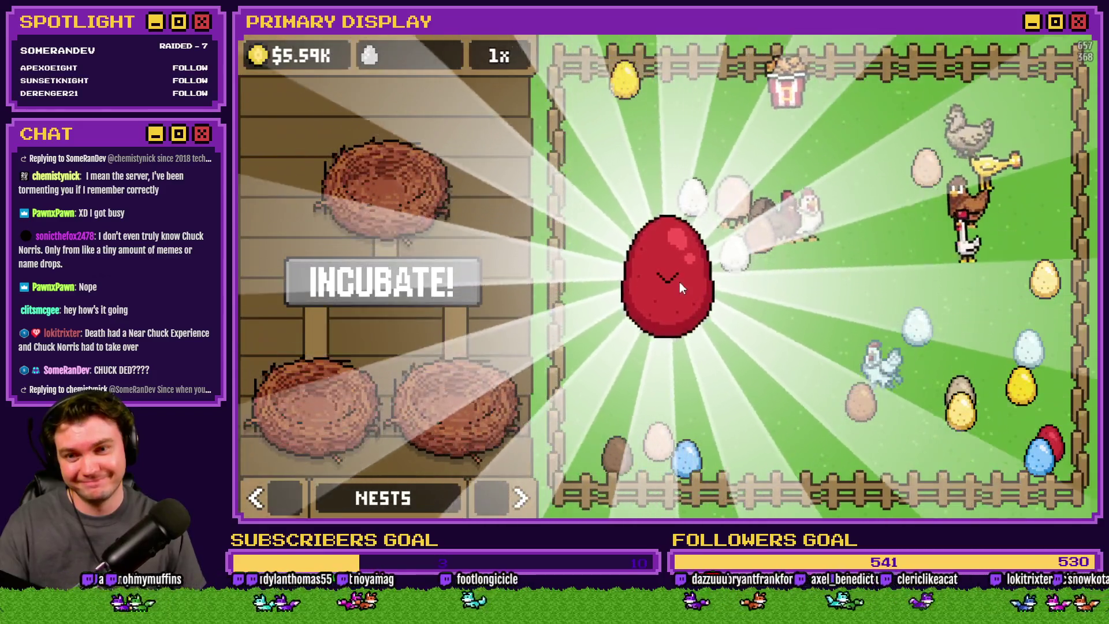
Step: Crack open the red egg and release the hatched chicken-bucket into the pen
left_click(680, 282)
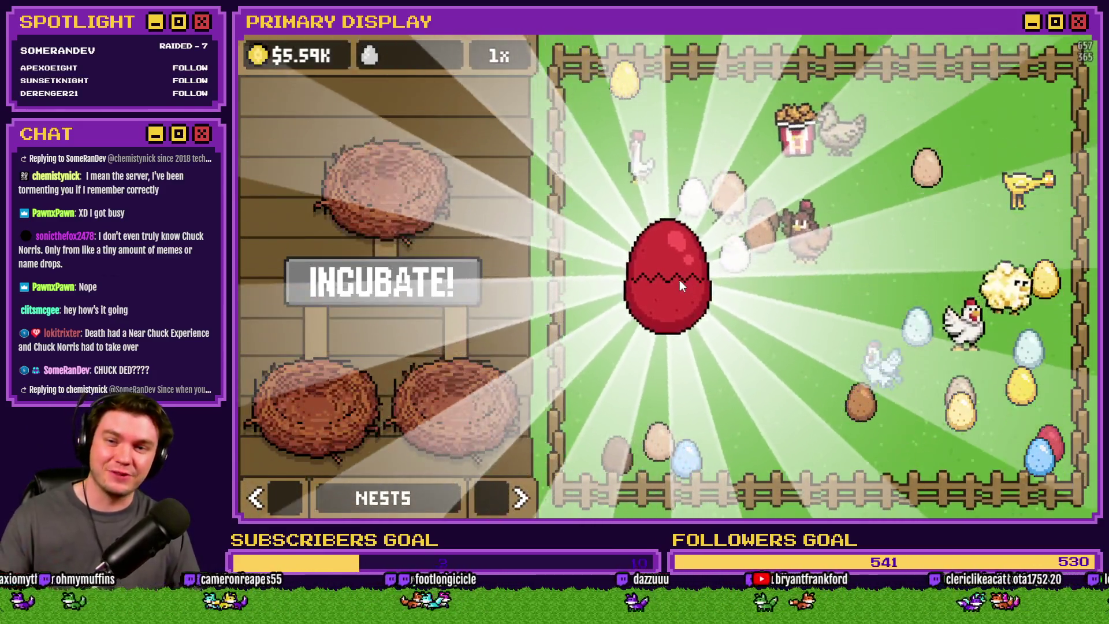
left_click(680, 280)
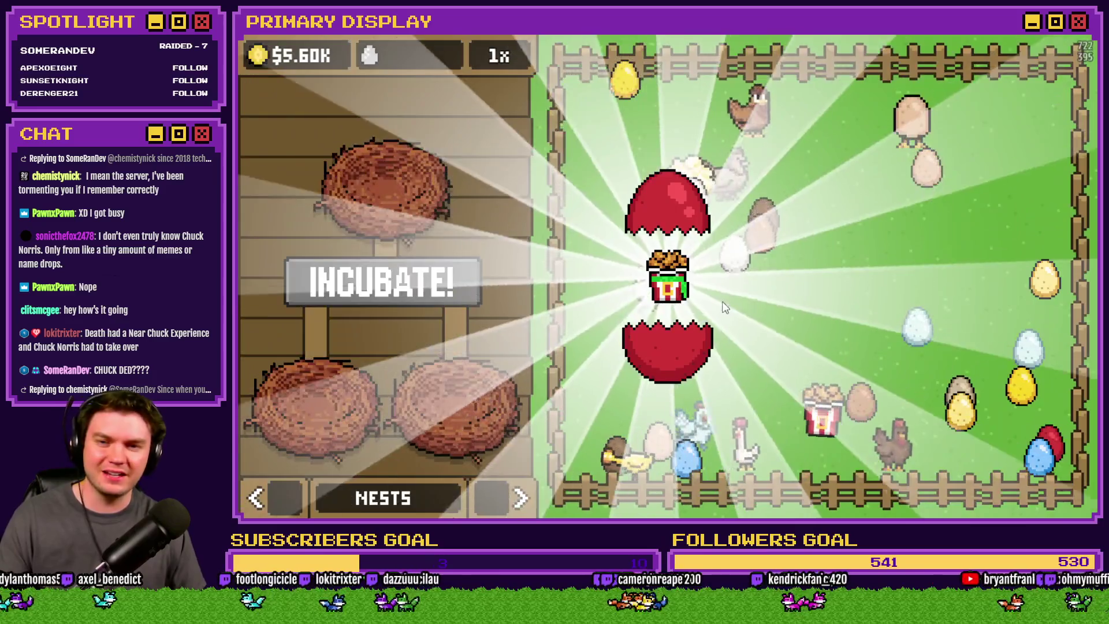
left_click(725, 290)
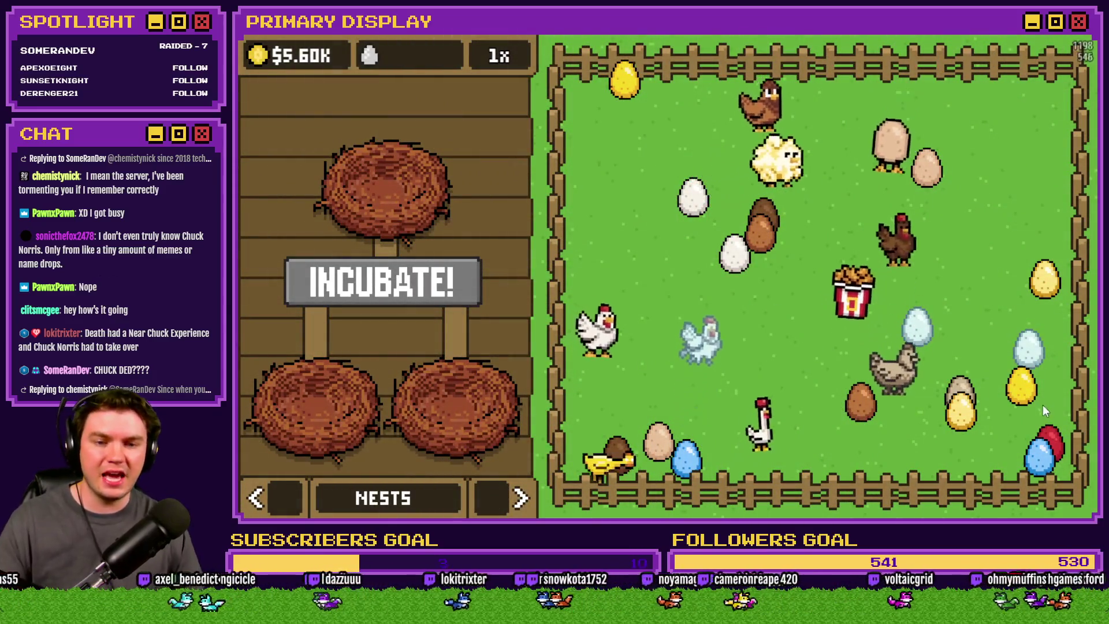
Step: Fill the nests with two red eggs and a blue egg, replacing the brown and tan eggs, and incubate
left_click_drag(1017, 388, 328, 366)
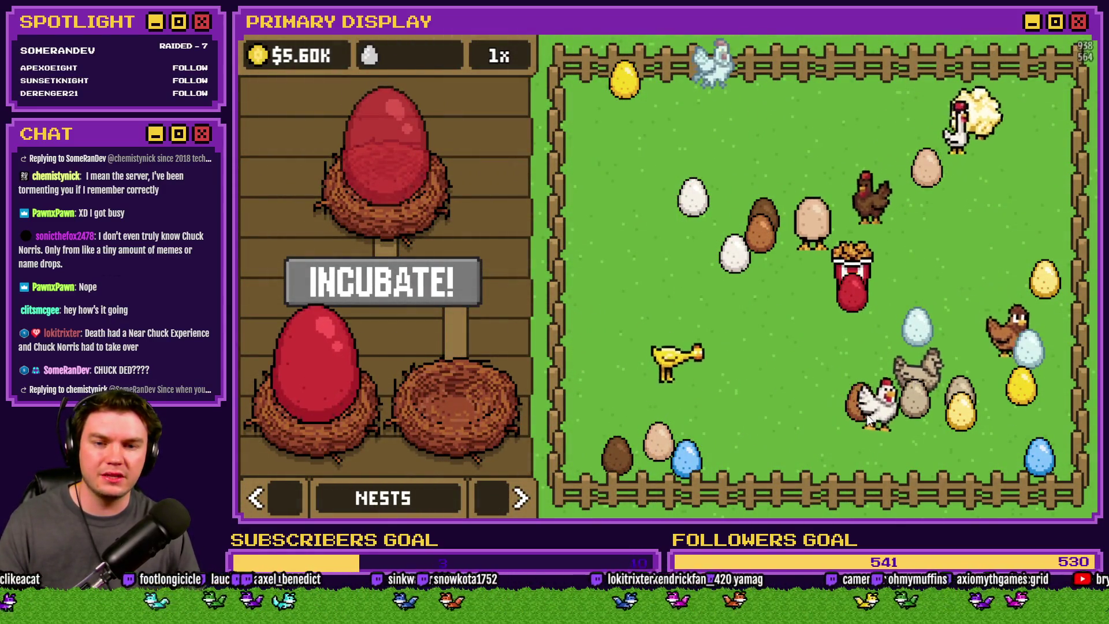
left_click_drag(470, 379, 755, 376)
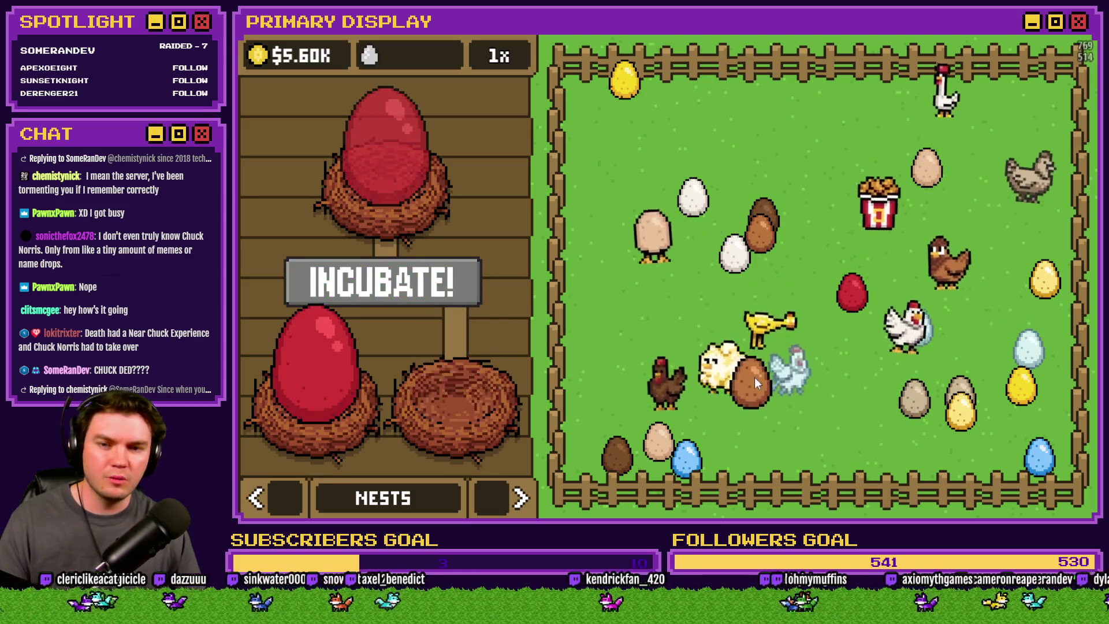
mouse_move(460, 362)
left_mouse_down()
mouse_move(896, 397)
mouse_move(472, 373)
left_mouse_up()
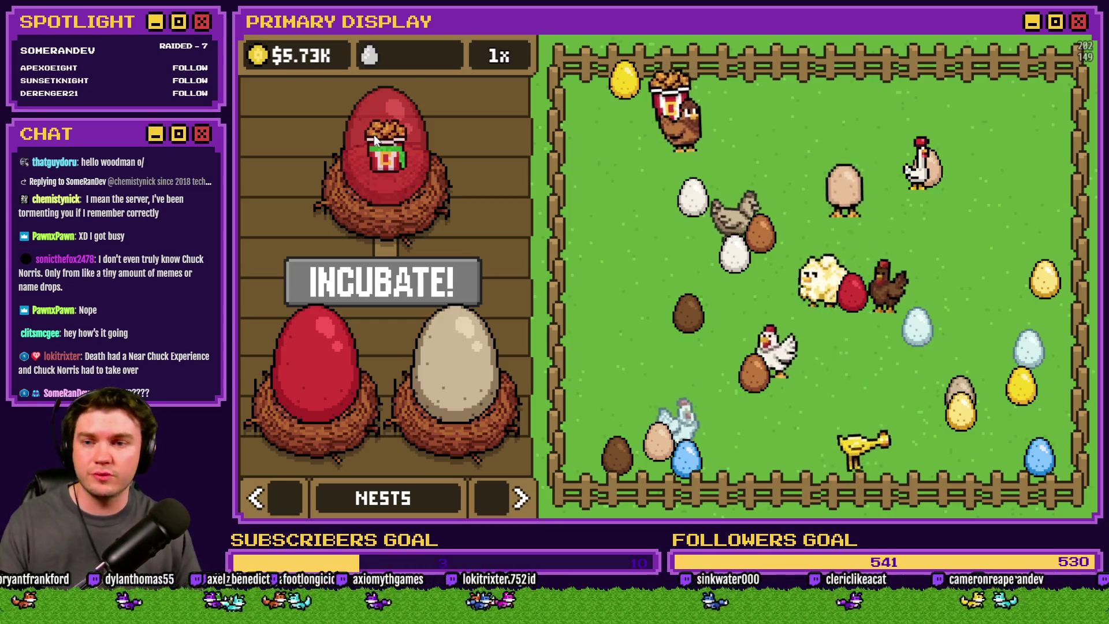
left_click(479, 377)
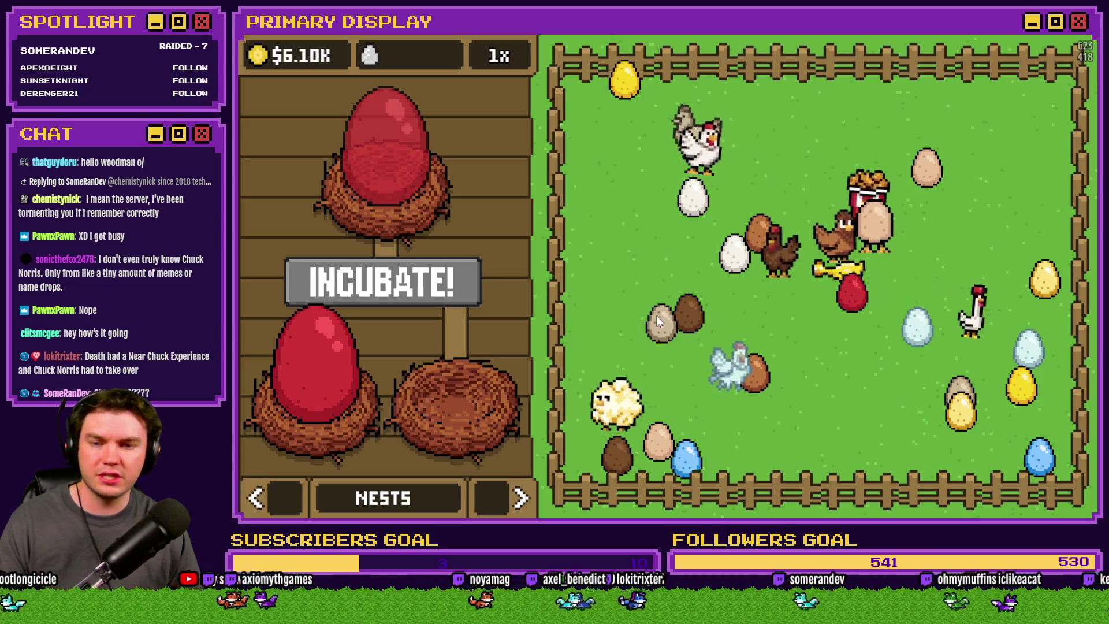
left_click_drag(686, 456, 429, 372)
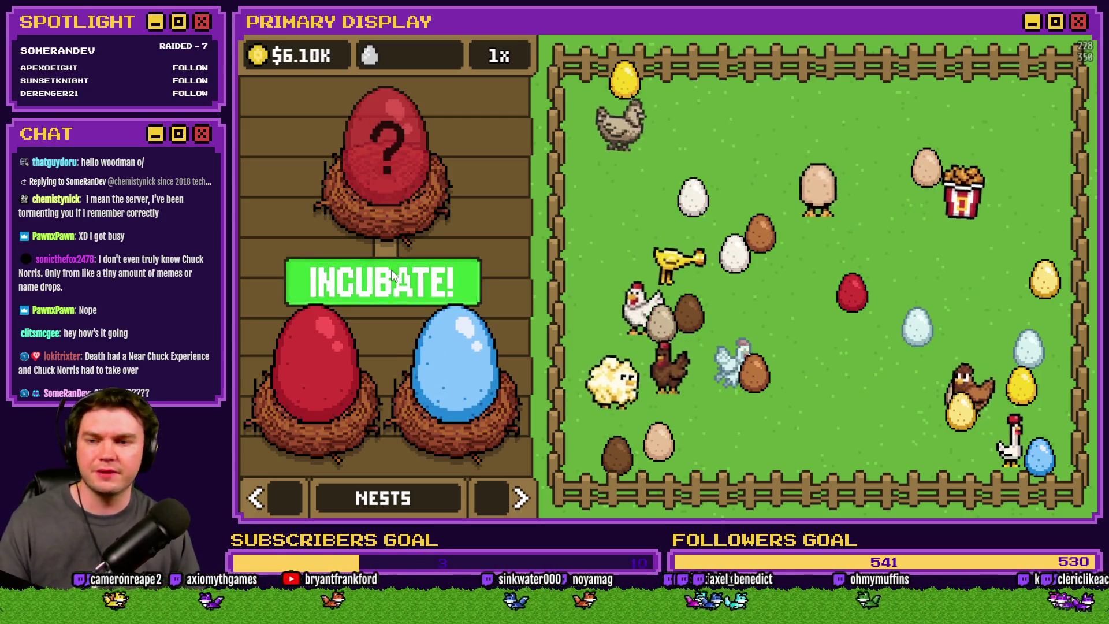
left_click(387, 268)
Step: Return to the Chickens shop list, now showing $6.10K cash
left_click(275, 484)
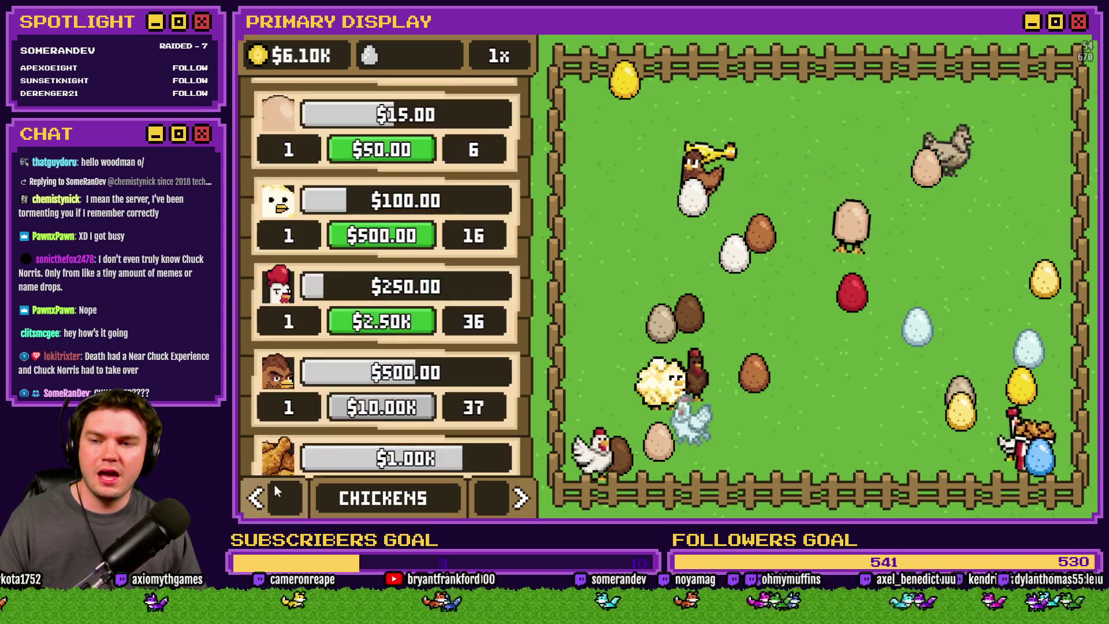
scroll(488, 245, "down", 5)
scroll(483, 133, "up", 10)
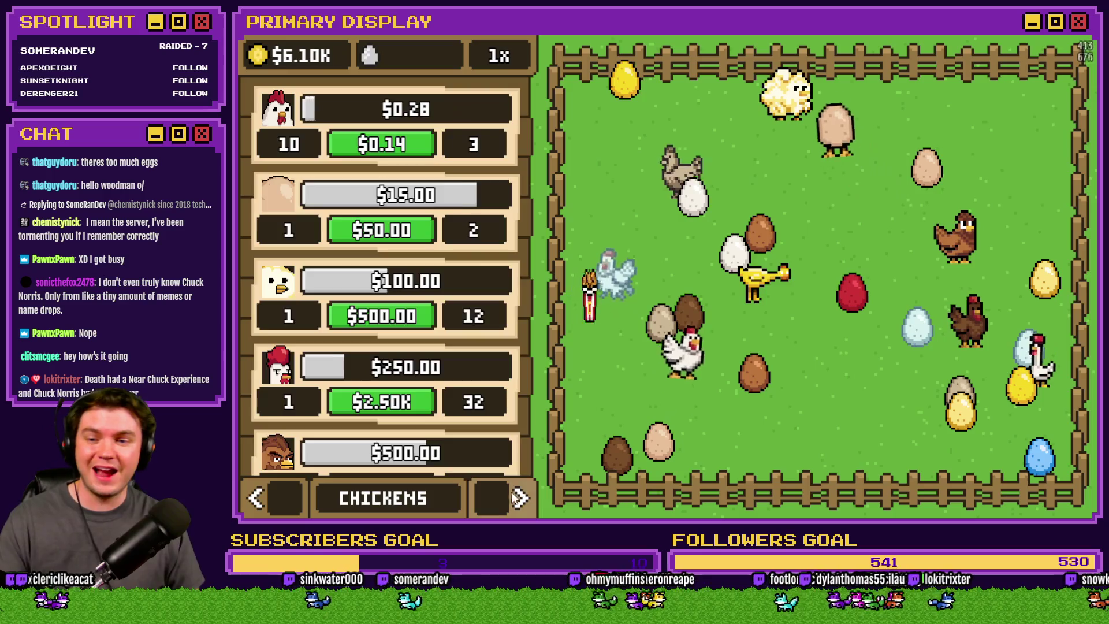
Step: Stop the playtest and switch back to the Photoshop Leghorn mockup
key("Left")
left_click(1076, 48)
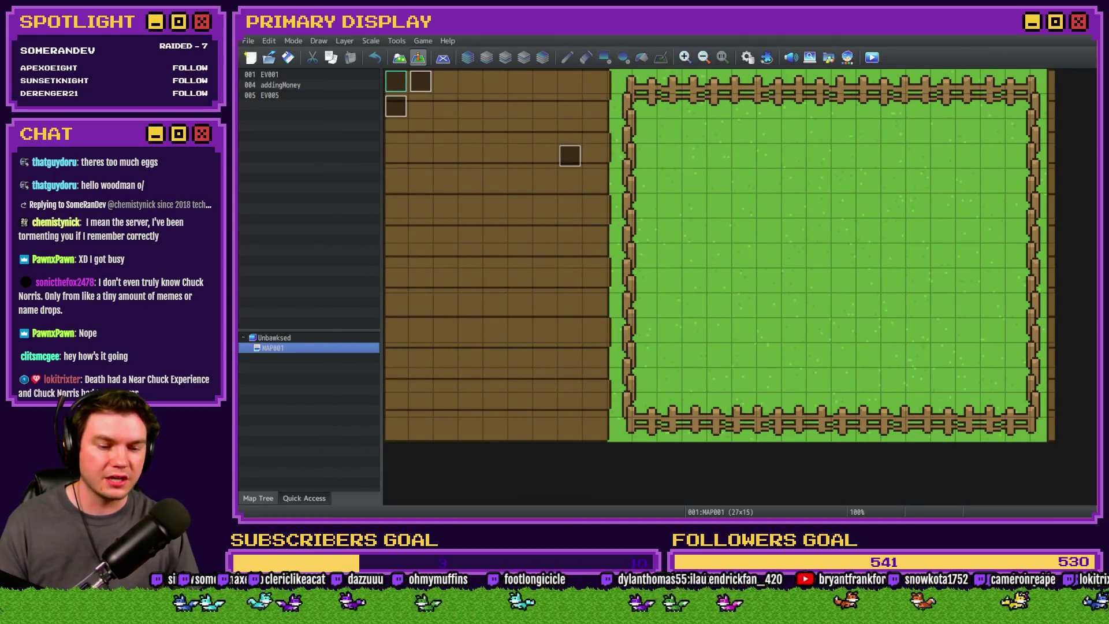
key("alt+Tab")
Step: Hide the Cosmetics layer group so the red umbrella disappears from the chicken
scroll(621, 239, "down", 8)
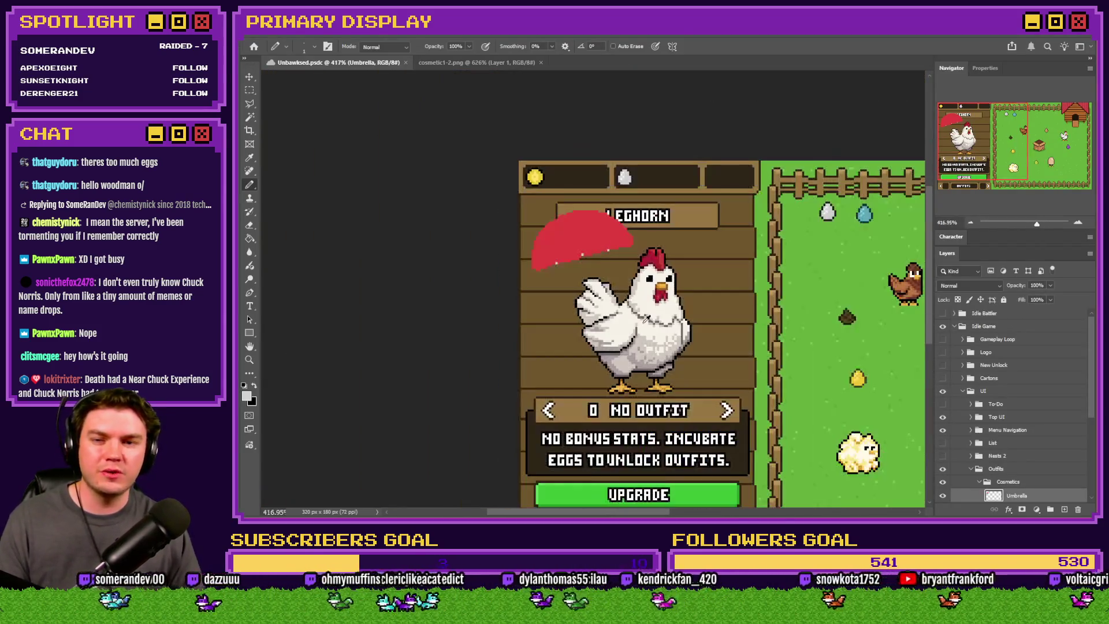
scroll(620, 296, "down", 1)
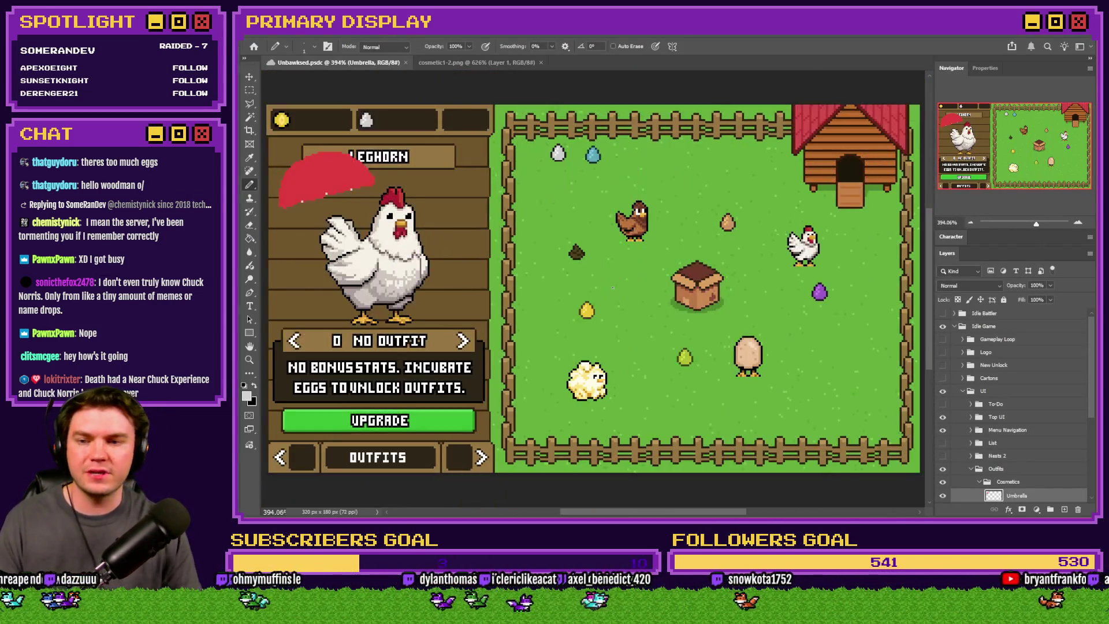
left_click(945, 469)
left_click(944, 469)
left_click(944, 482)
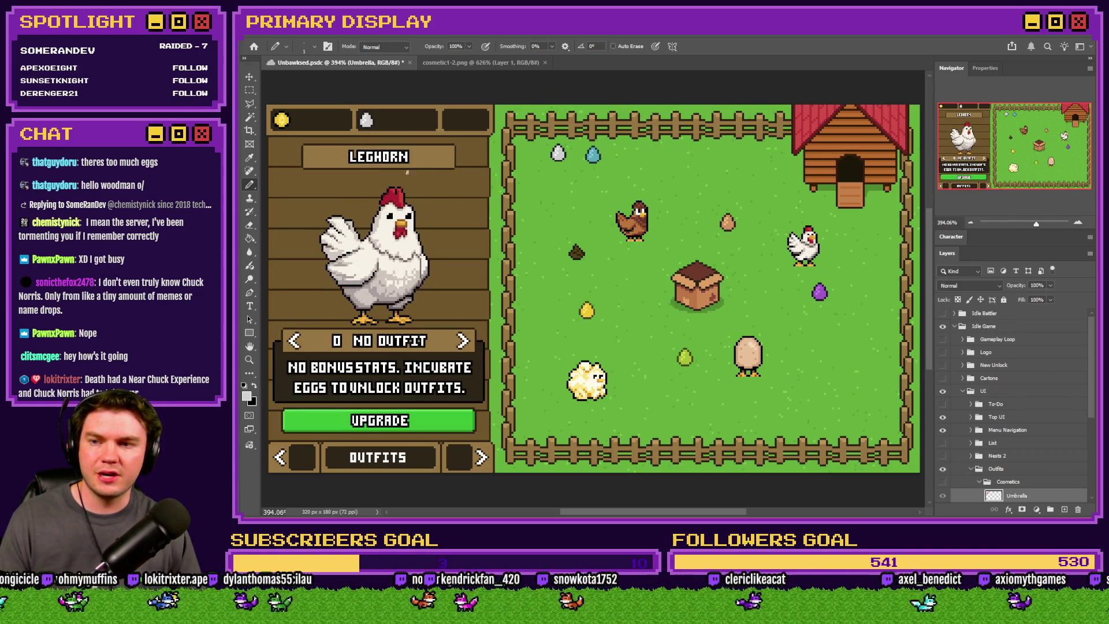